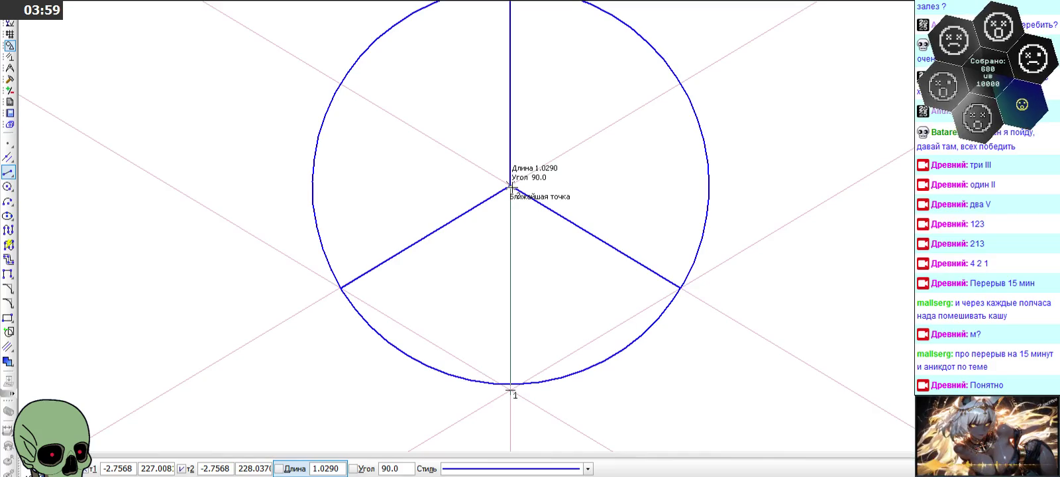
- Finish the radius to the circle's bottom and change it to the Тонкая thin line style
left_click(510, 185)
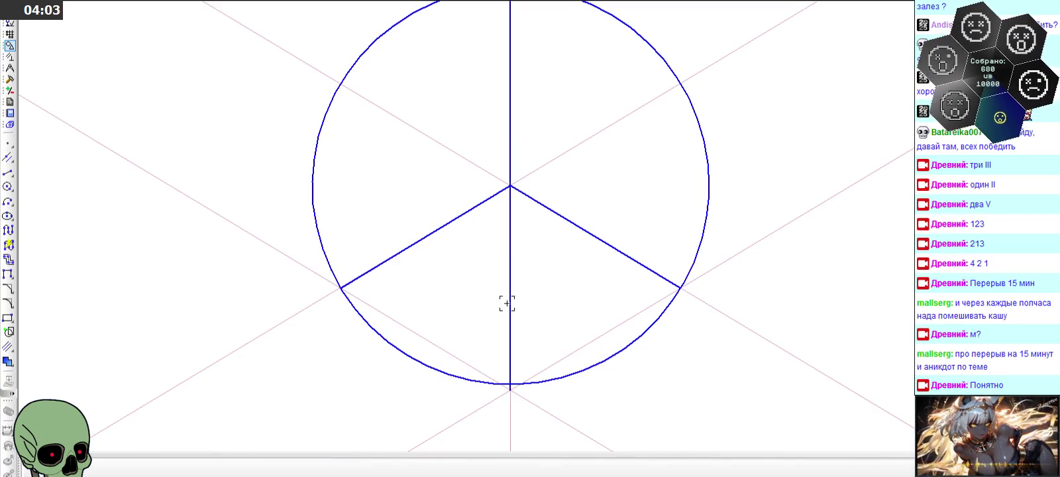
left_click(510, 299)
left_click(605, 255)
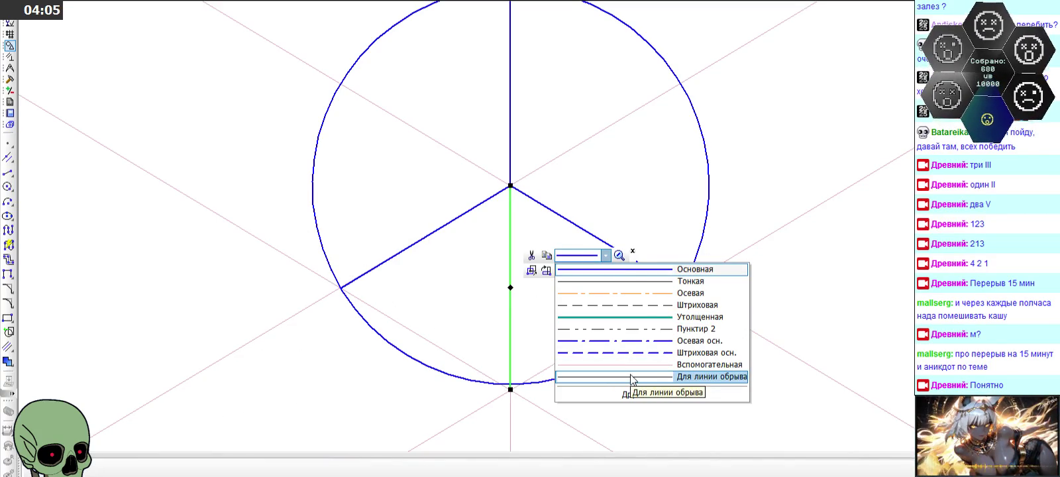
left_click(640, 281)
left_click(723, 378)
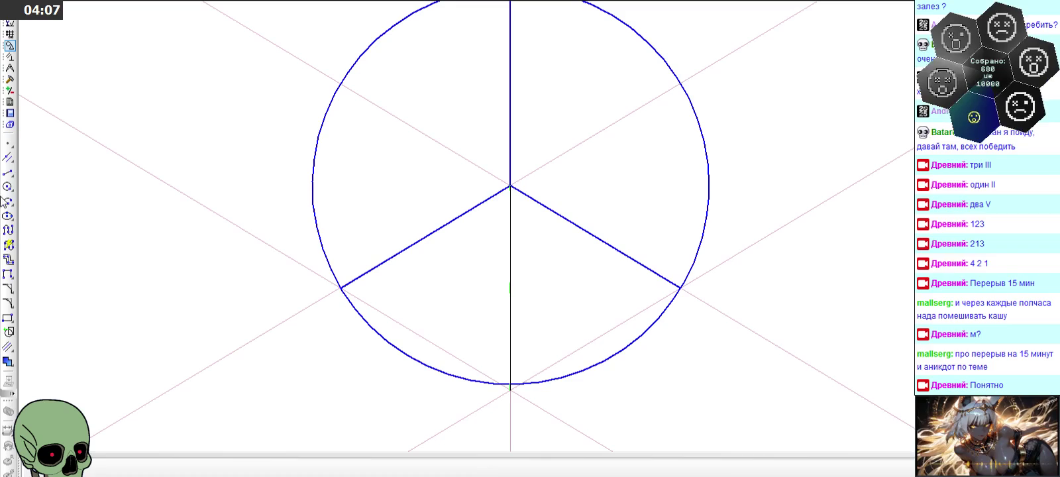
- Draw thin Отрезок lines from the circle's bottom point to the left and right spoke ends
left_click(8, 172)
left_click(569, 472)
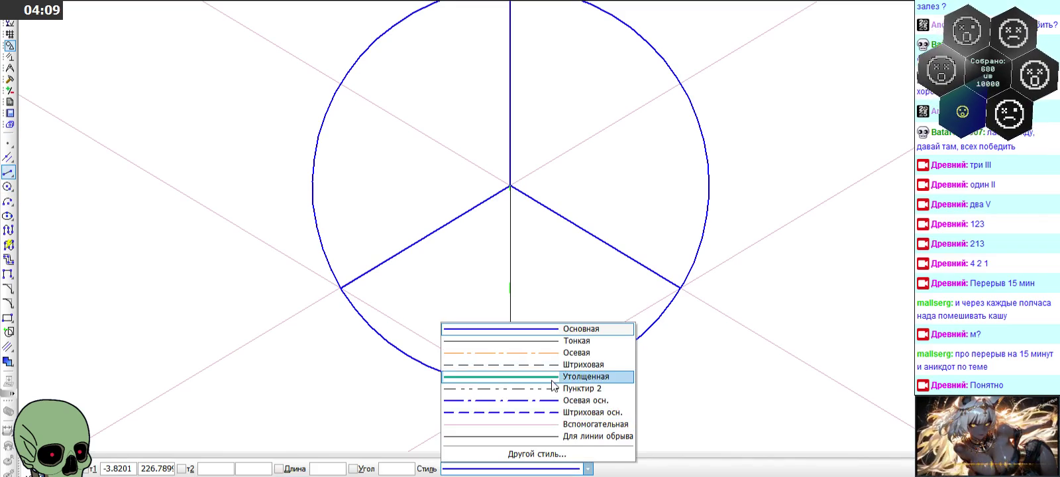
left_click(548, 341)
left_click(510, 386)
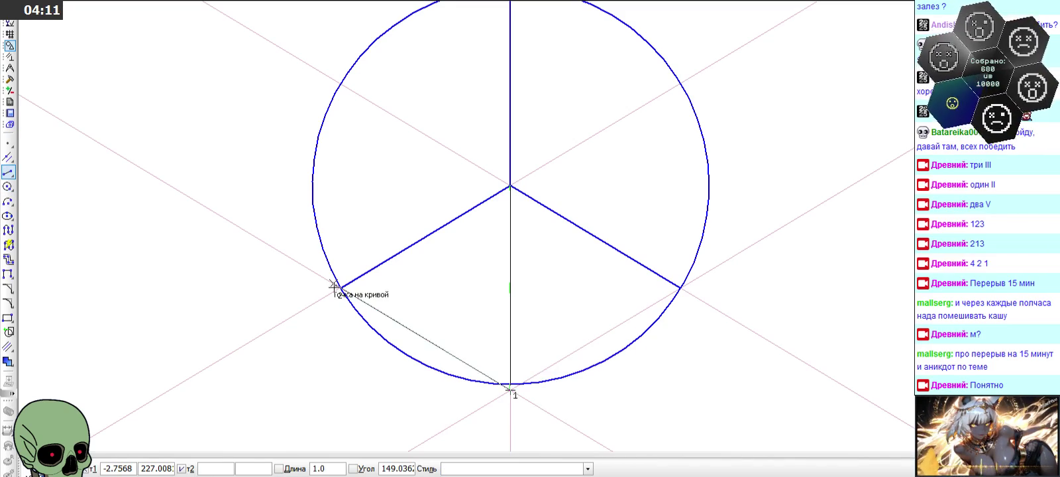
left_click(342, 288)
left_click(510, 384)
left_click(681, 288)
left_click(511, 385)
left_click(680, 288)
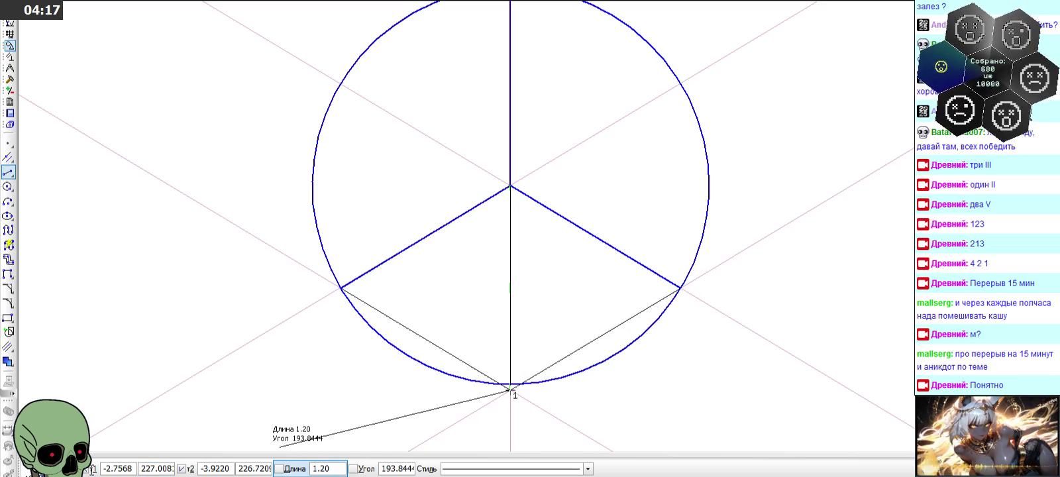
left_click(92, 469)
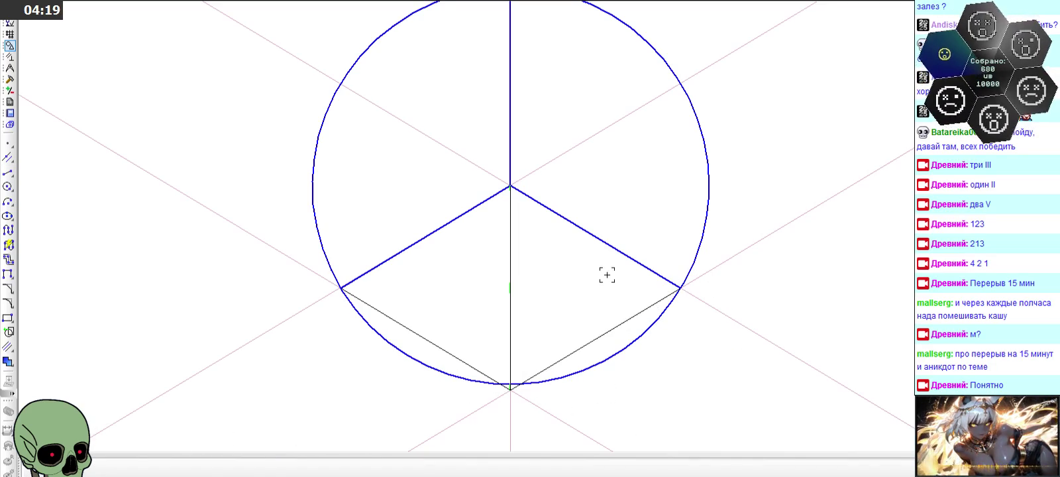
- Scroll to review the new lines, then open the File menu
scroll(530, 256, "down", 2)
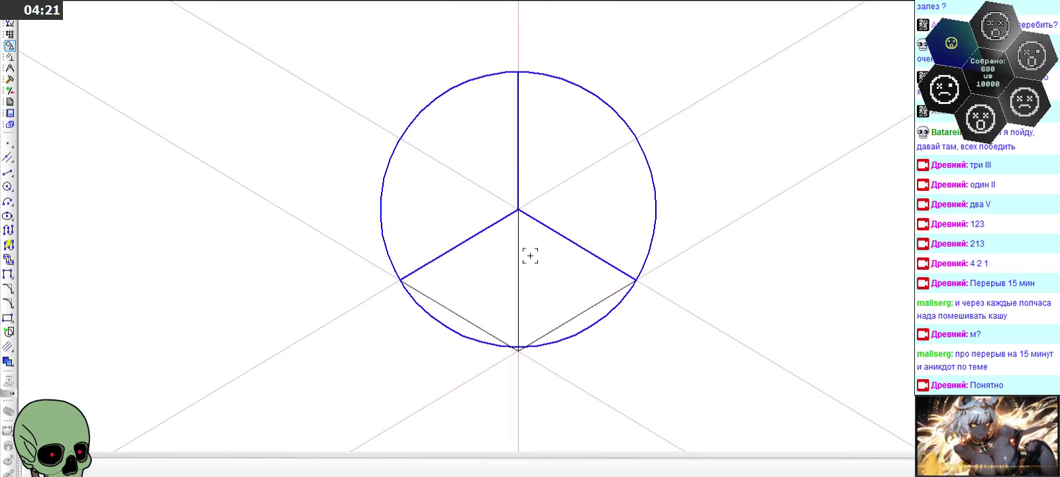
scroll(559, 279, "down", 2)
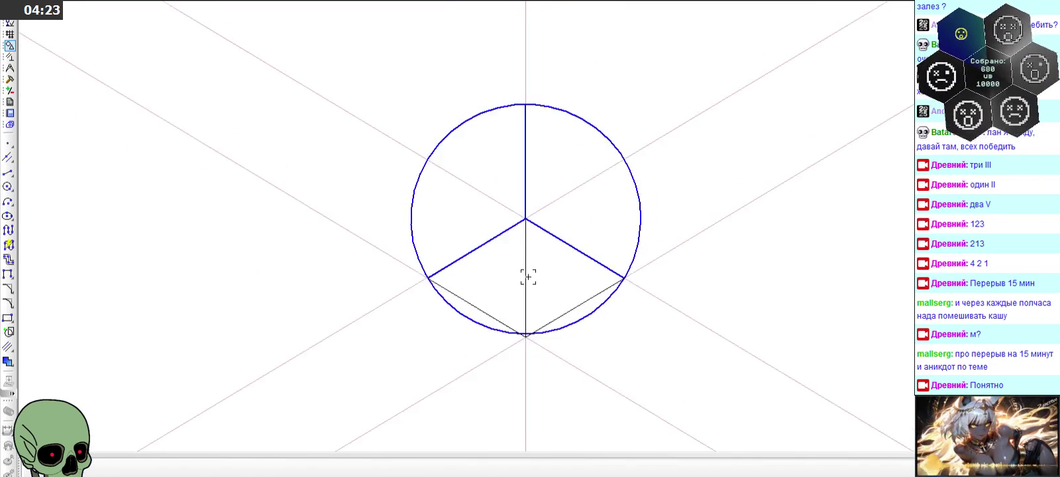
scroll(528, 266, "up", 4)
scroll(529, 266, "down", 4)
scroll(526, 264, "up", 4)
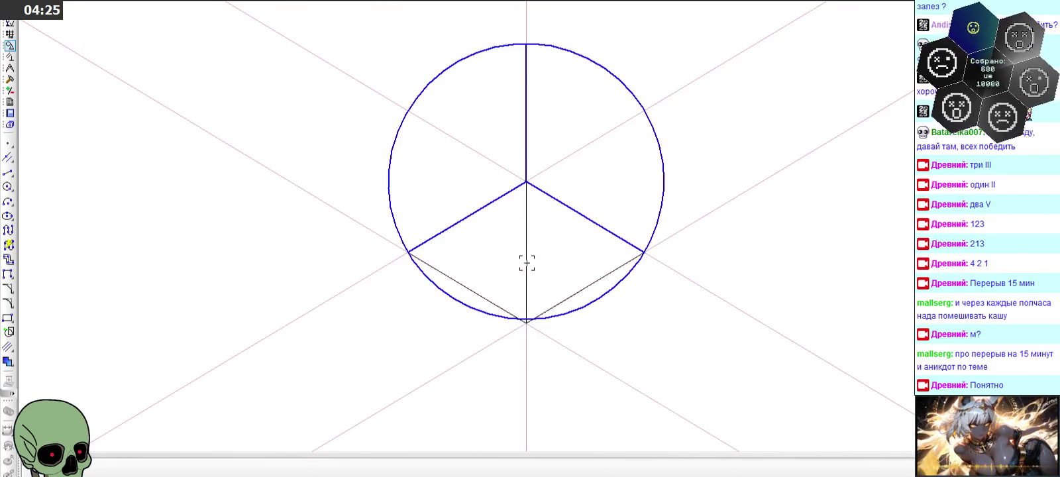
scroll(525, 261, "up", 2)
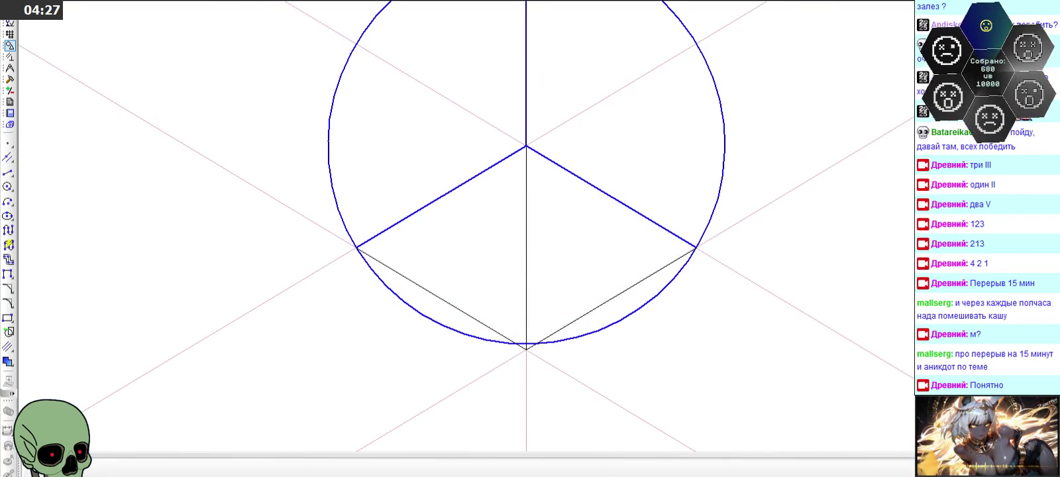
left_click(29, 0)
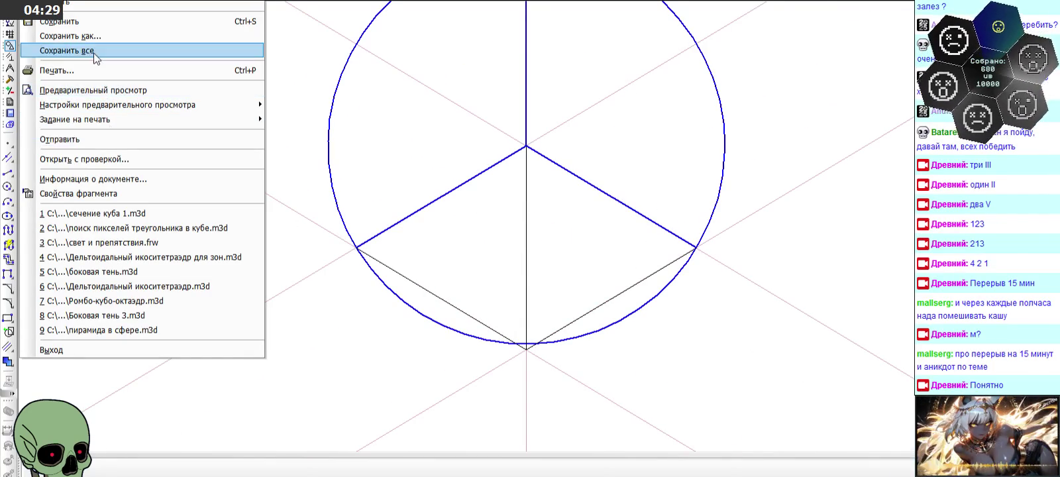
- Save the drawing and measure from the circle centre to its bottom point
left_click(90, 22)
scroll(321, 203, "down", 1)
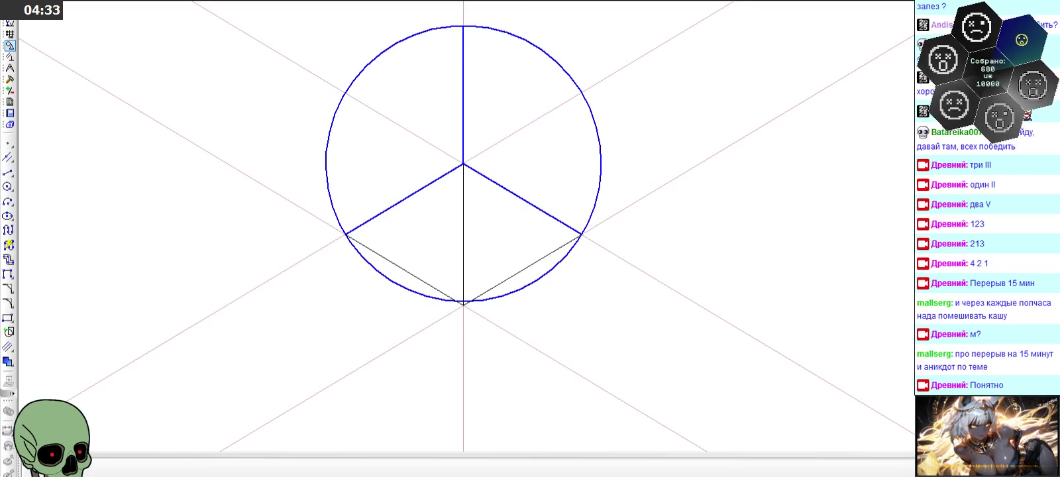
left_click(10, 67)
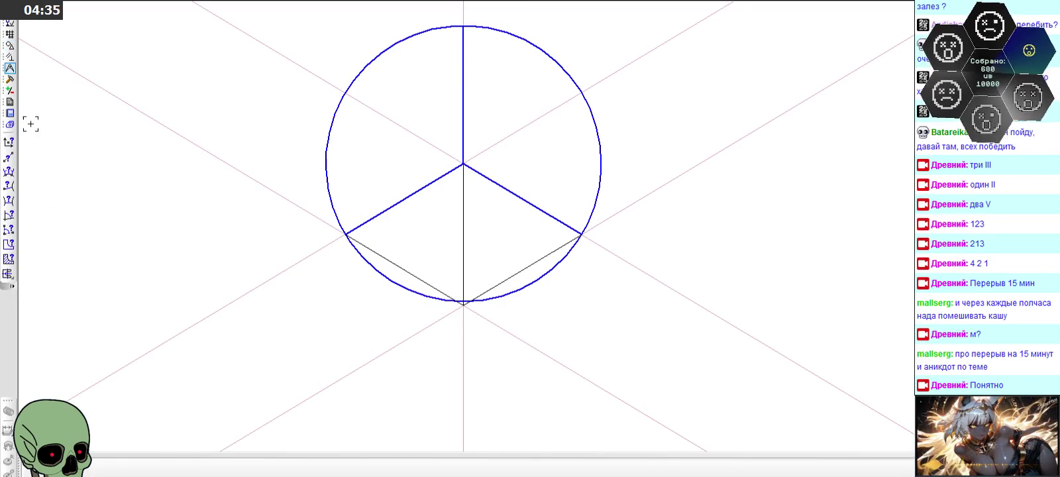
left_click(8, 157)
left_click(464, 165)
left_click(463, 305)
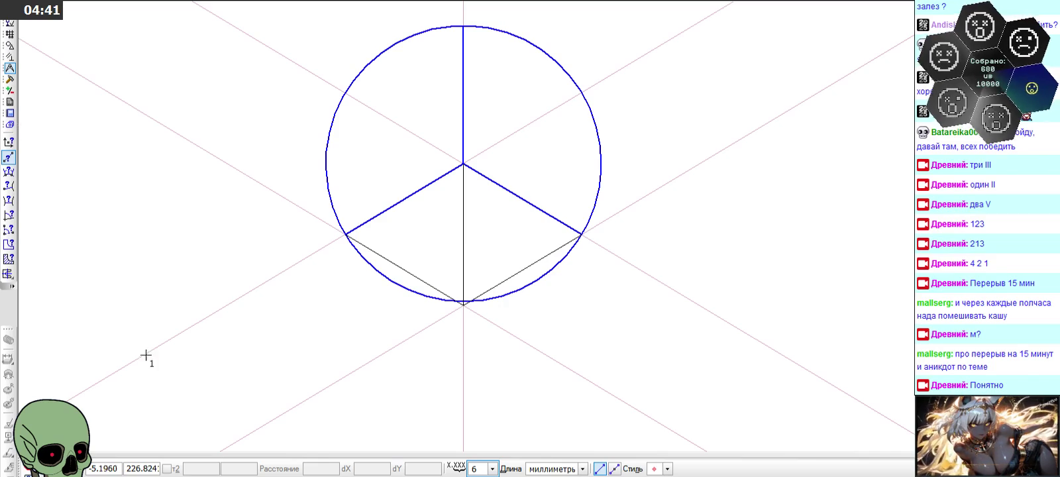
- Set measurement precision to 10 decimal places, then bring Visual Studio to the front
left_click(492, 469)
left_click(482, 456)
left_click(464, 303)
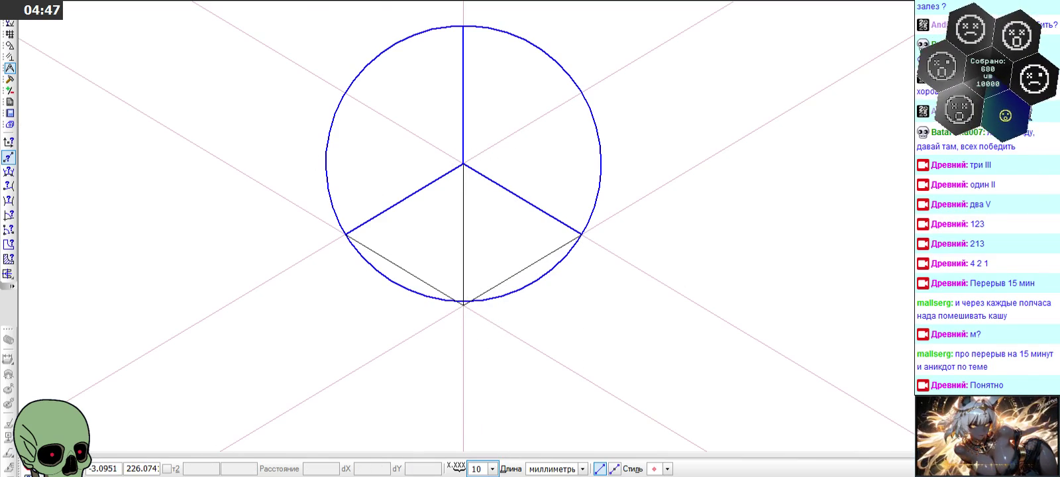
key("alt+Tab")
key("alt+Tab")
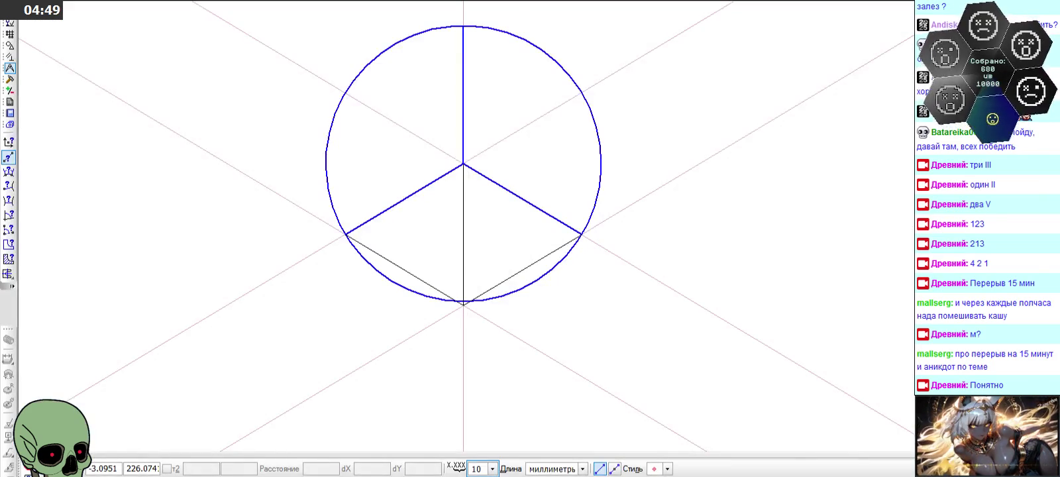
key("alt+Tab")
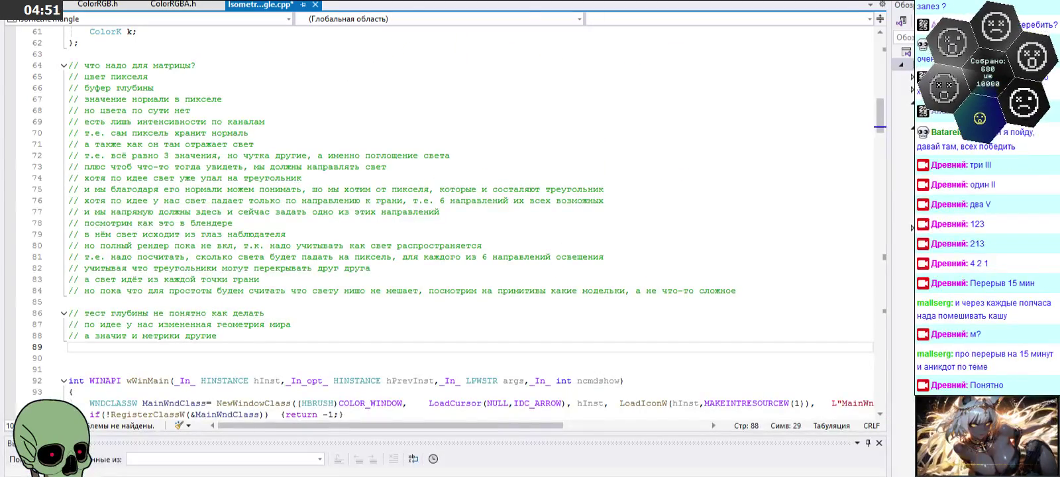
key("alt+Tab")
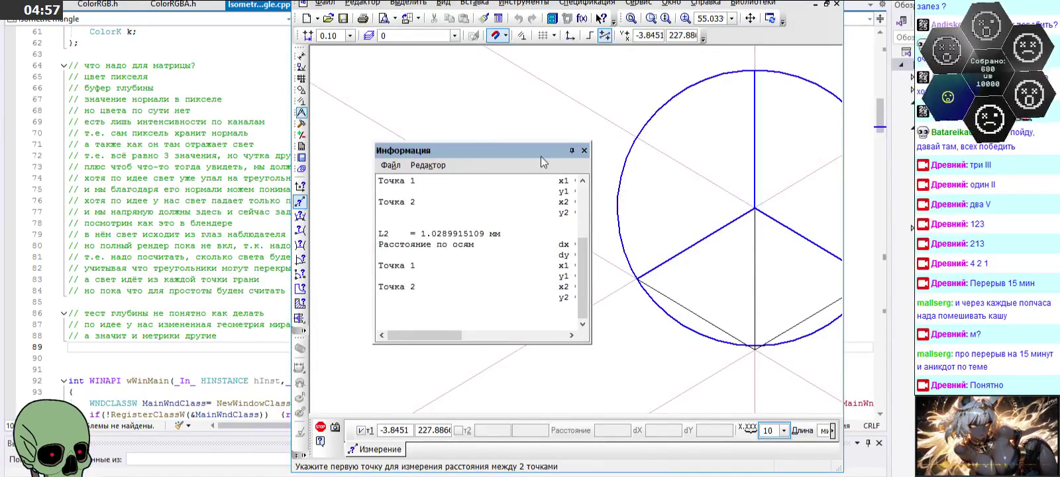
- Measure bottom point to centre, select the 1.0289915109 result, close it and minimise KOMPAS-3D
left_click(595, 177)
left_click(756, 208)
left_click(755, 208)
left_click(755, 347)
left_click_drag(590, 233, 798, 232)
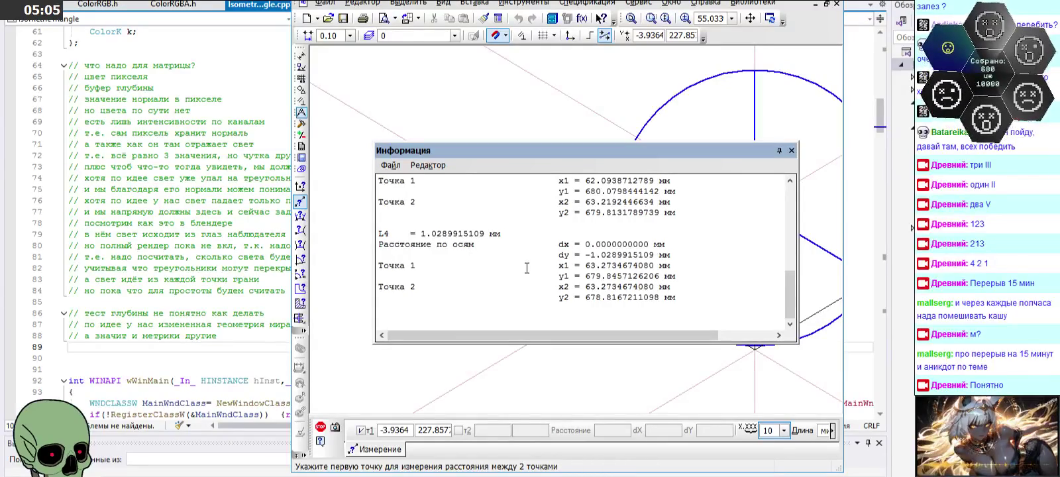
left_click_drag(421, 234, 487, 234)
key("ctrl+c")
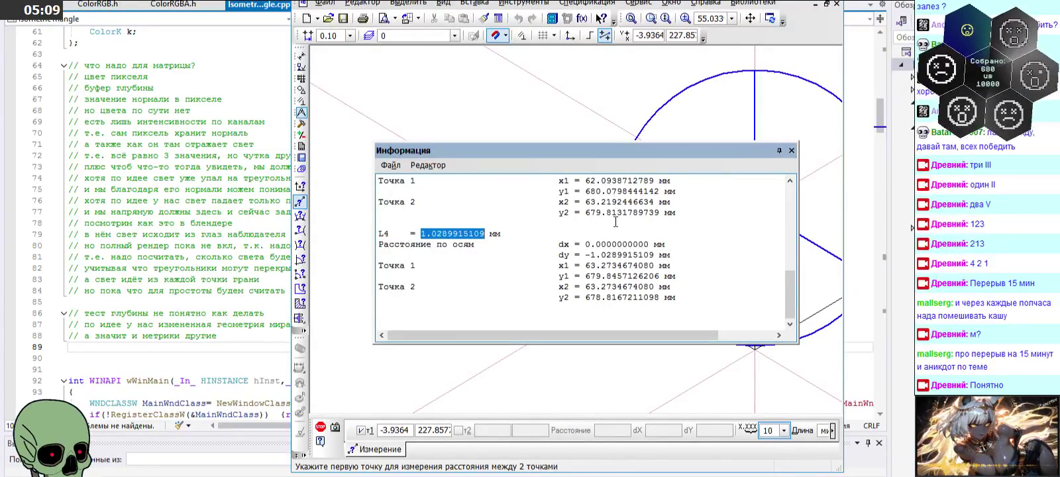
left_click(791, 150)
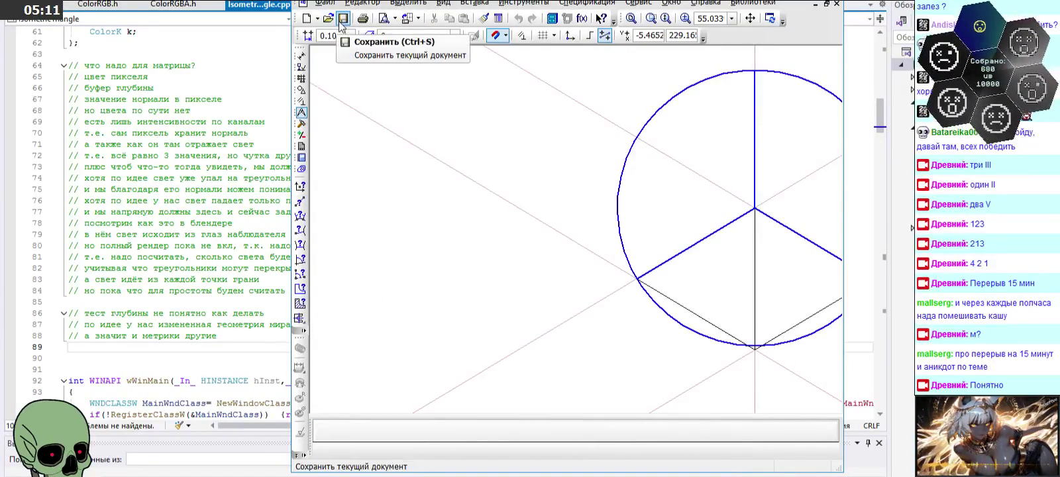
left_click(814, 3)
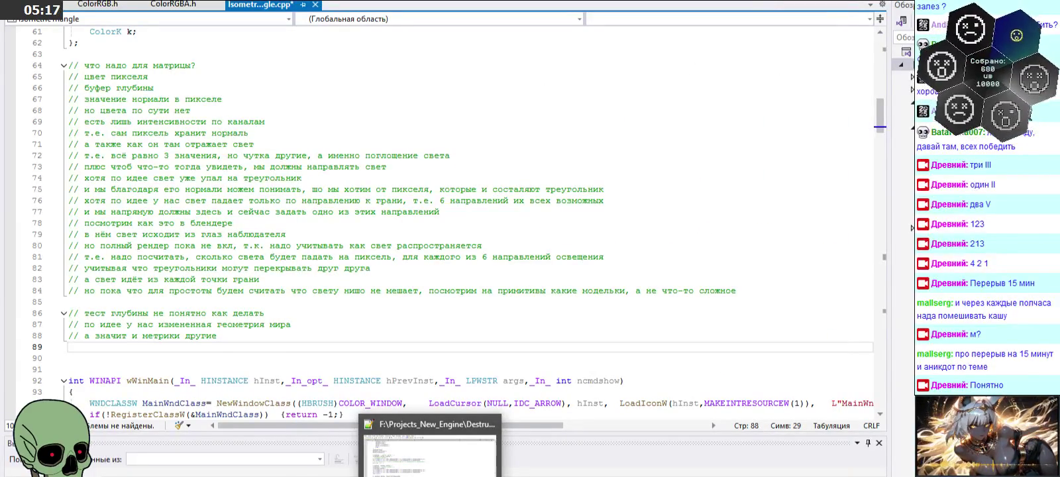
- In maximised Paint, brush a V with a vertical stroke and a 1 on each side
left_click(431, 476)
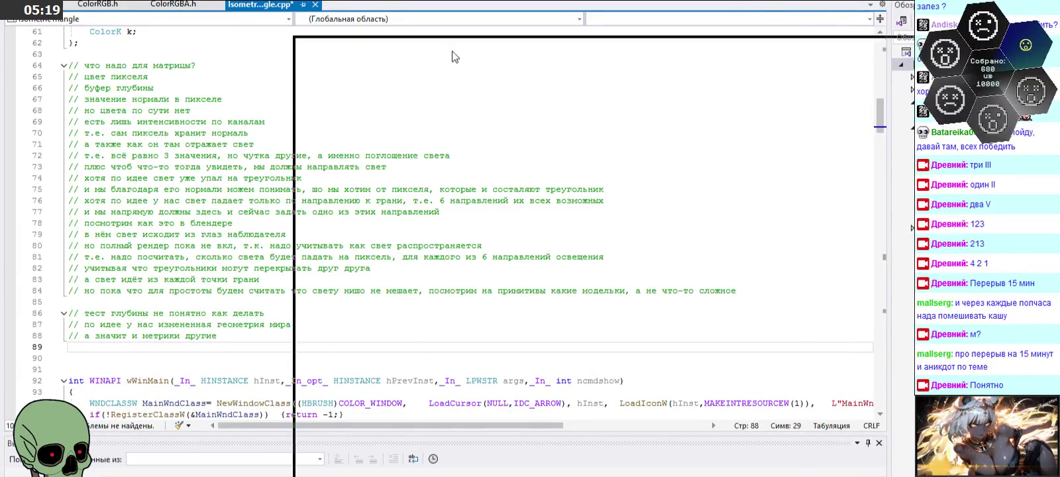
left_click(743, 4)
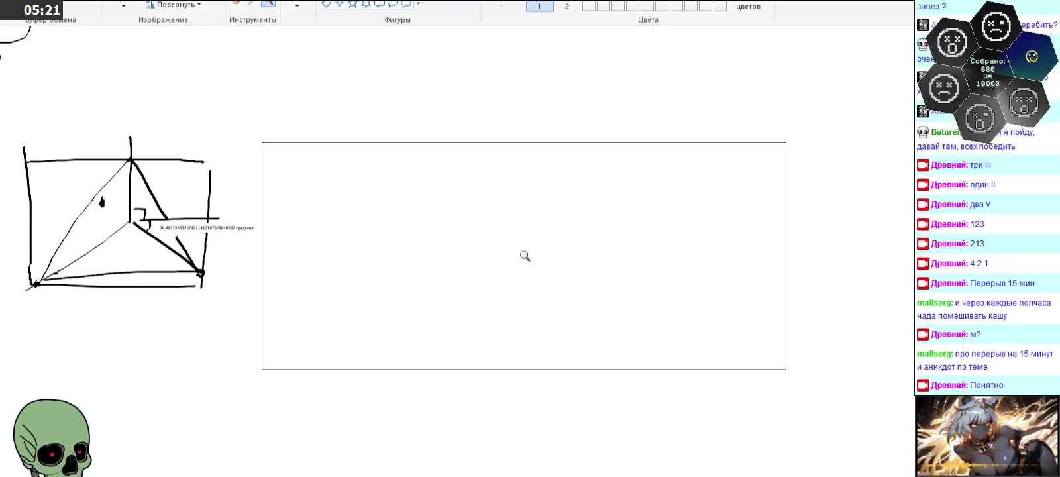
left_click(466, 262)
left_click(297, 4)
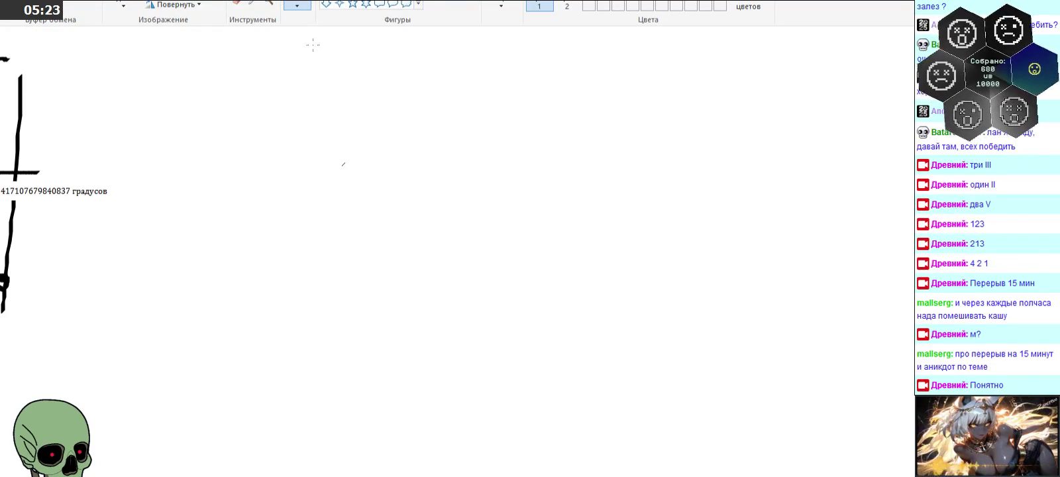
mouse_move(362, 249)
left_mouse_down()
mouse_move(437, 305)
mouse_move(558, 245)
left_mouse_up()
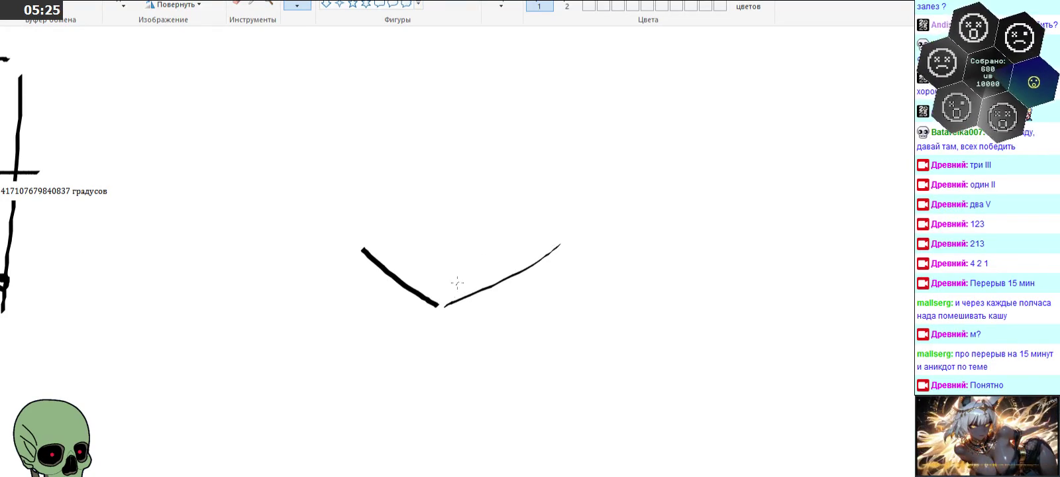
left_click_drag(448, 298, 456, 170)
left_click_drag(521, 313, 527, 334)
left_click_drag(347, 316, 360, 338)
- Paste the 1.0289915109 length value beside the vertical stroke
left_click(123, 3)
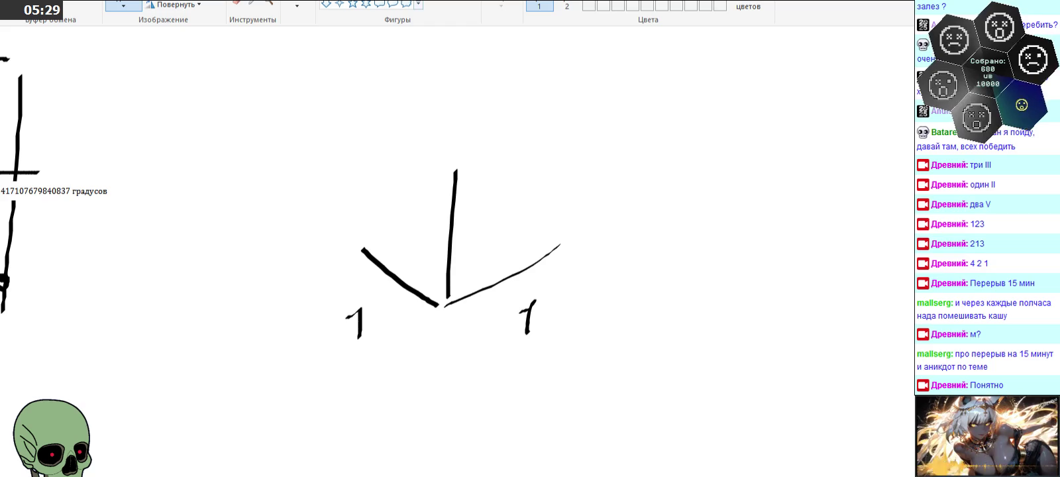
left_click(268, 2)
left_click(565, 75)
key("ctrl+v")
mouse_move(630, 76)
left_mouse_down()
mouse_move(575, 181)
mouse_move(531, 184)
left_mouse_up()
left_click(620, 310)
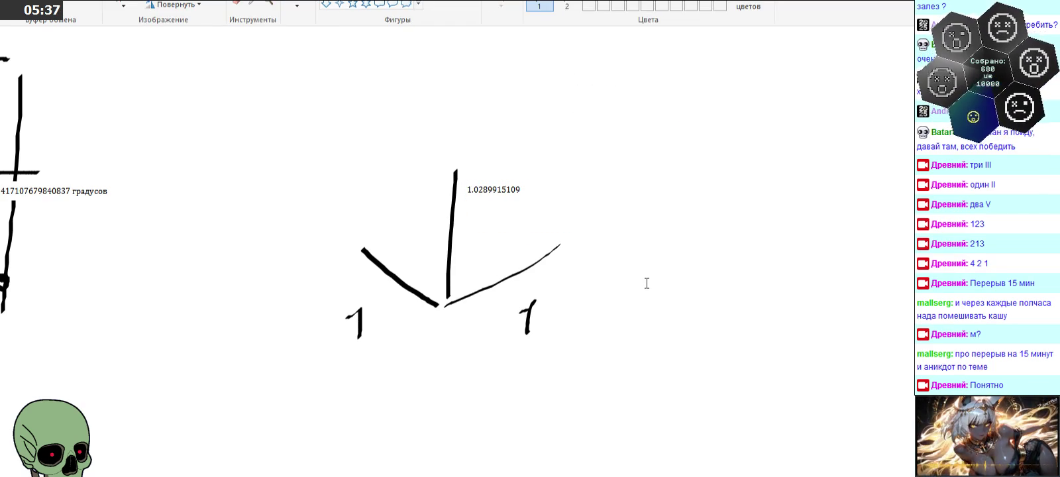
- Scroll around the canvas and switch to the KOMPAS-3D circle drawing
scroll(660, 223, "down", 3)
scroll(660, 229, "up", 6)
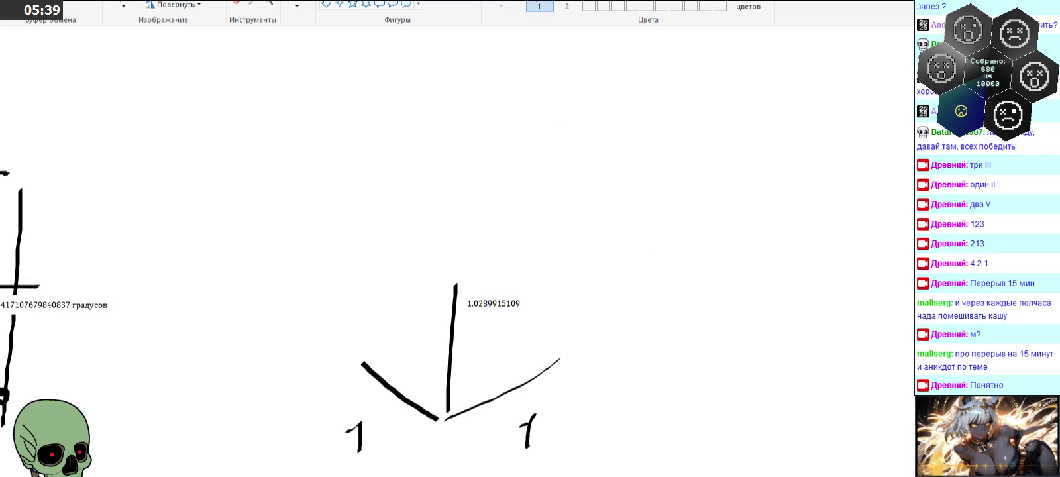
scroll(660, 229, "left", 1)
scroll(457, 265, "left", 4)
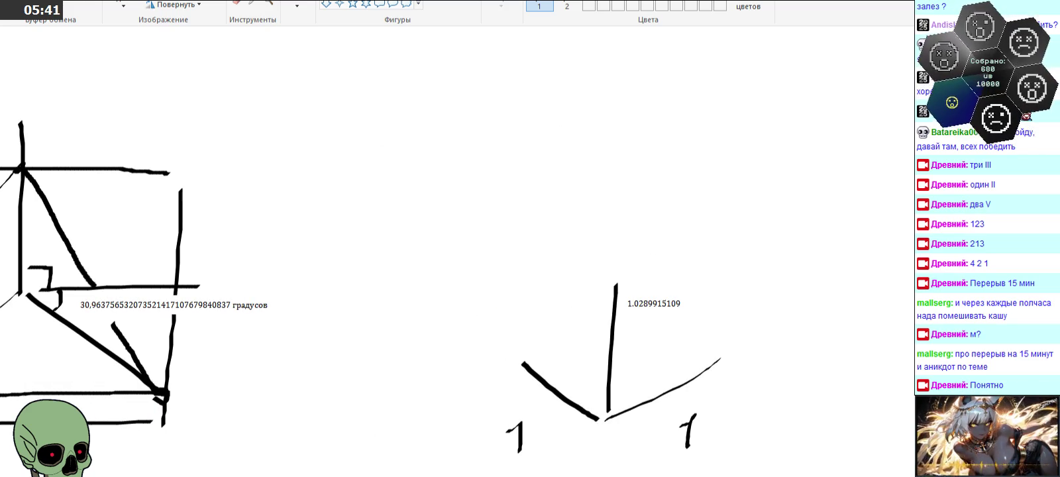
key("alt+Tab")
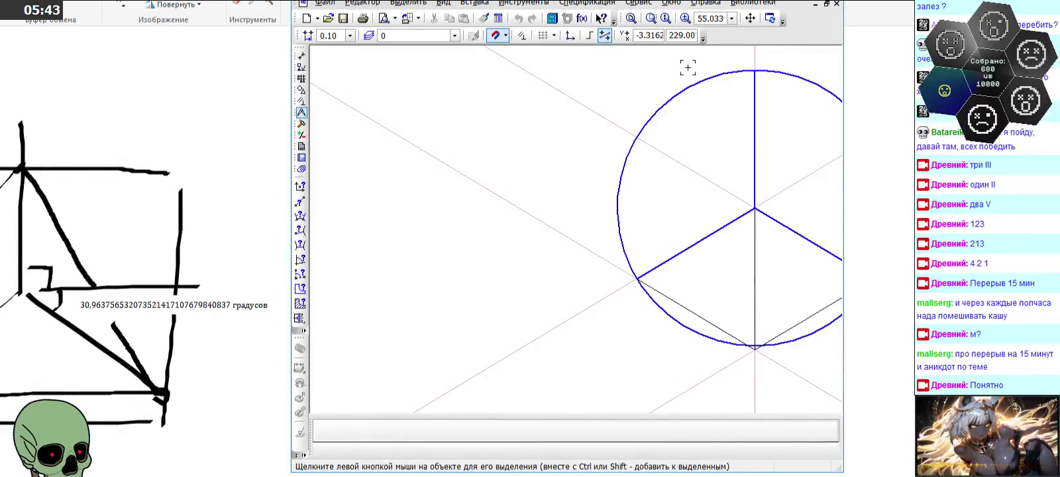
- Maximise the KOMPAS-3D window and zoom out, then return to Paint and scroll the canvas
left_click(827, 3)
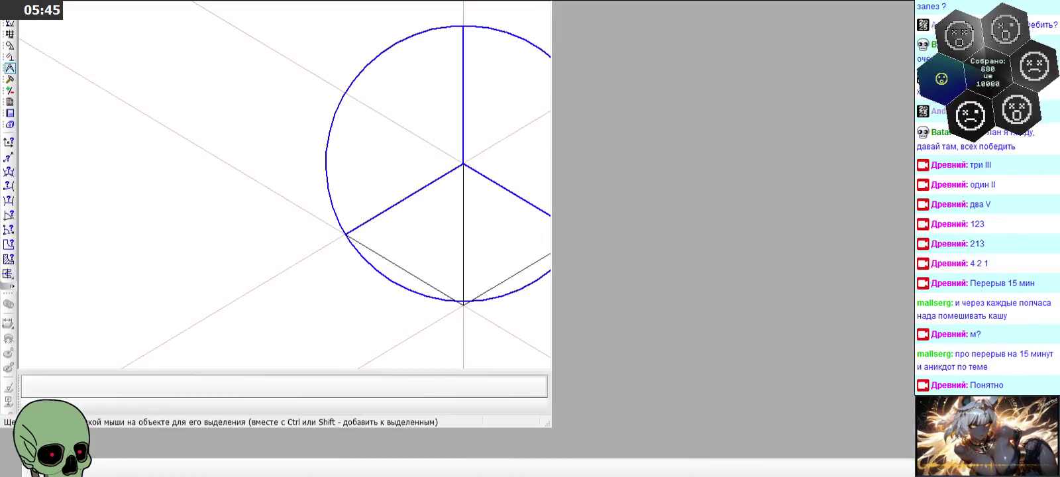
scroll(459, 265, "down", 2)
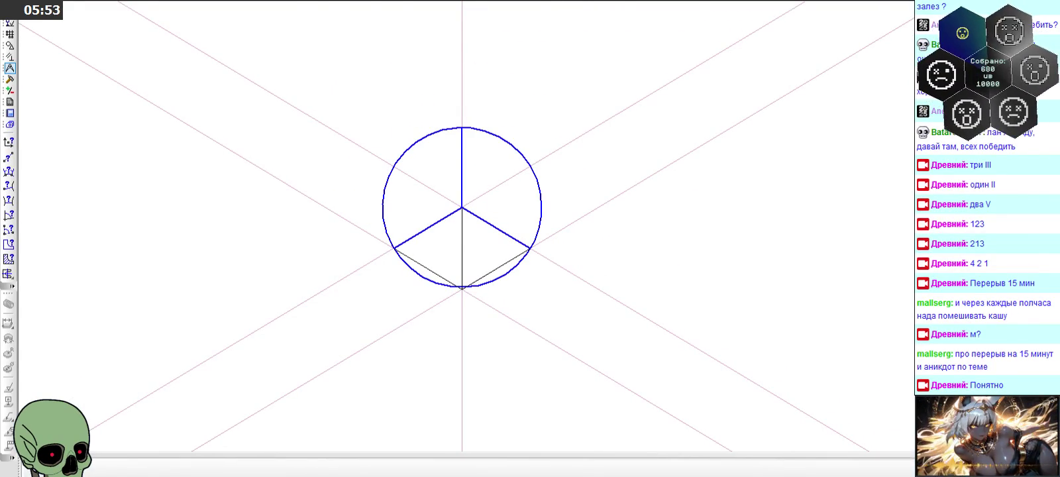
key("alt+Tab")
scroll(484, 190, "down", 2)
scroll(483, 190, "down", 3)
scroll(484, 190, "up", 3)
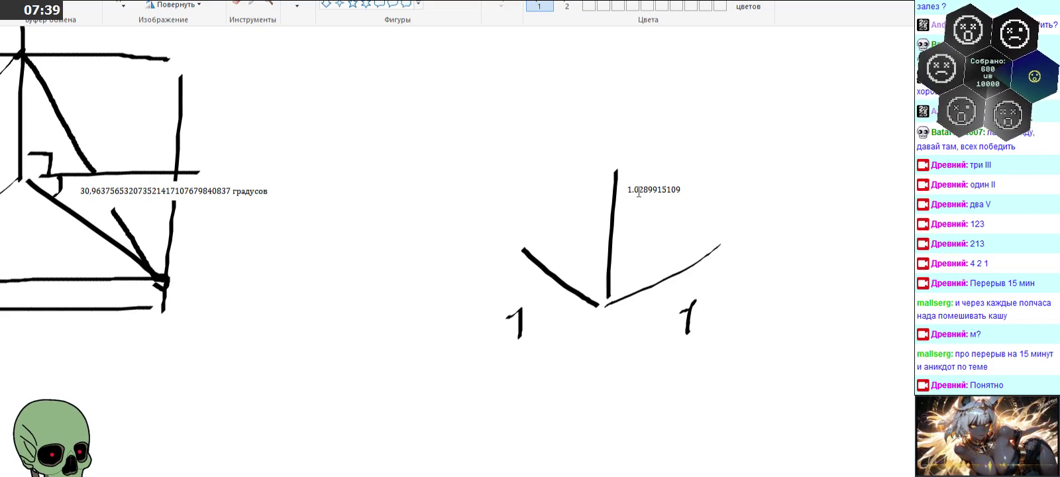
- Brush the point (0,0,0) and begin (1, 1, beneath it
scroll(639, 192, "up", 3)
left_click(298, 5)
mouse_move(405, 84)
left_mouse_down()
mouse_move(407, 119)
mouse_move(412, 94)
mouse_move(435, 117)
mouse_move(450, 98)
mouse_move(472, 120)
mouse_move(482, 98)
mouse_move(506, 114)
left_mouse_up()
mouse_move(400, 138)
left_mouse_down()
mouse_move(389, 155)
mouse_move(398, 168)
mouse_move(455, 164)
mouse_move(464, 174)
left_mouse_up()
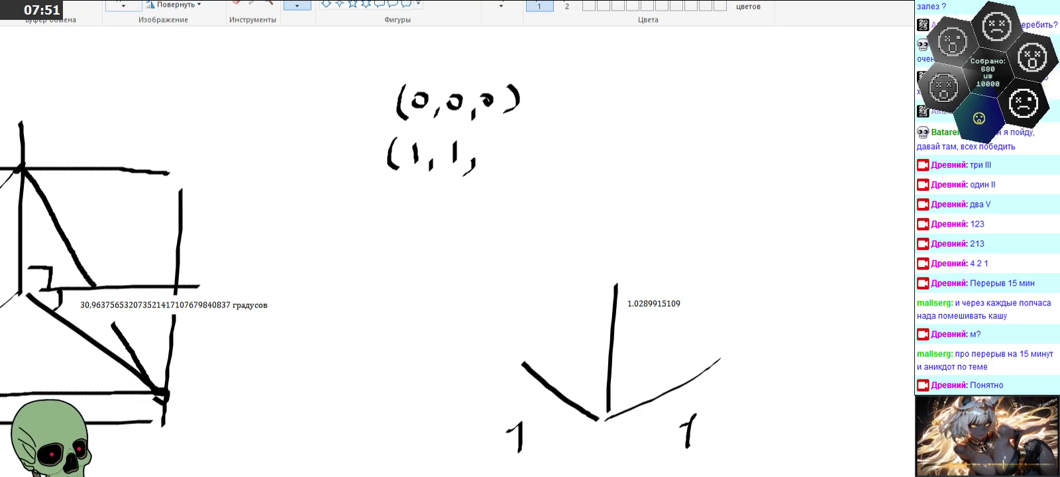
- Copy the 1.0289915109 label after (1, 1, and close the parenthesis
left_click(123, 5)
left_click_drag(623, 292, 664, 309)
right_click(674, 302)
left_click(703, 328)
right_click(450, 198)
left_click(482, 235)
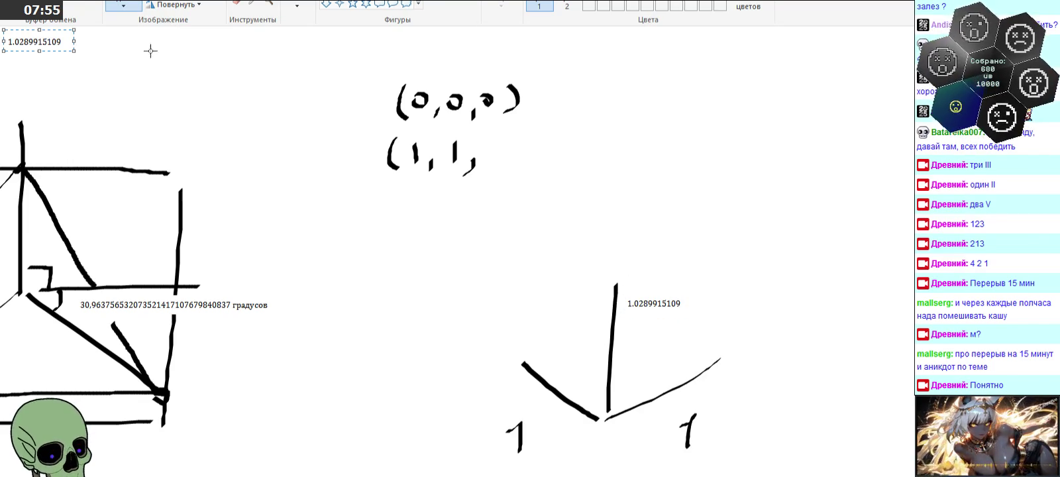
left_click_drag(49, 42, 537, 144)
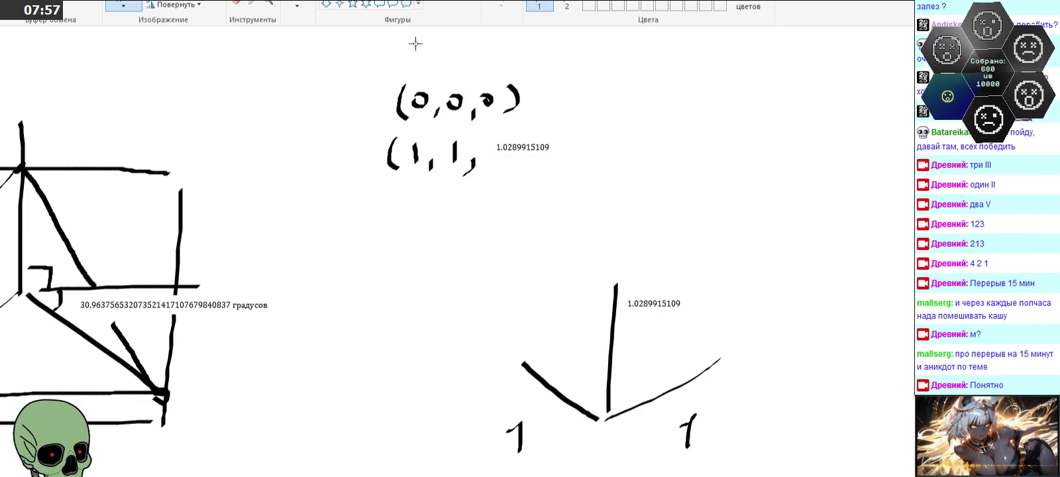
left_click(297, 6)
left_click_drag(557, 132, 564, 174)
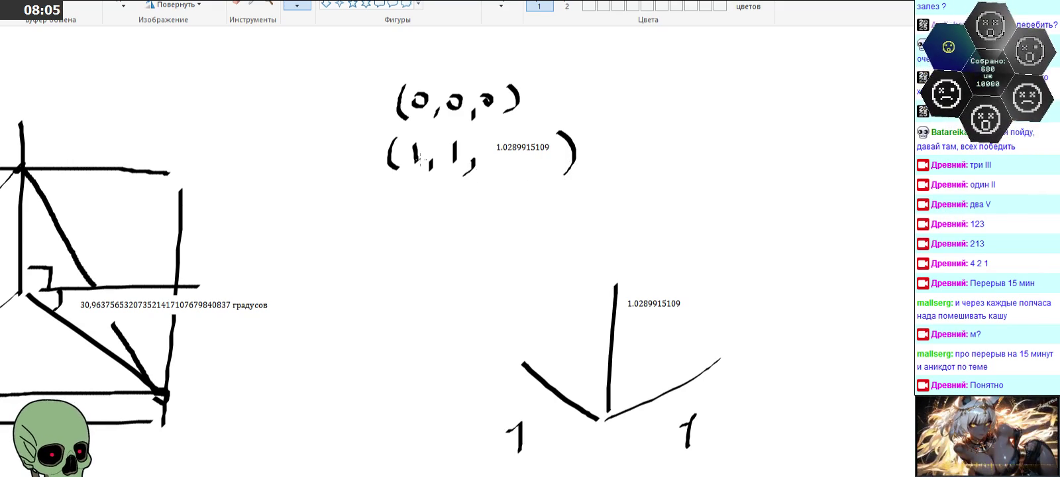
- Move the V sketch and its labels up beside the coordinates and zoom in
scroll(329, 80, "down", 3)
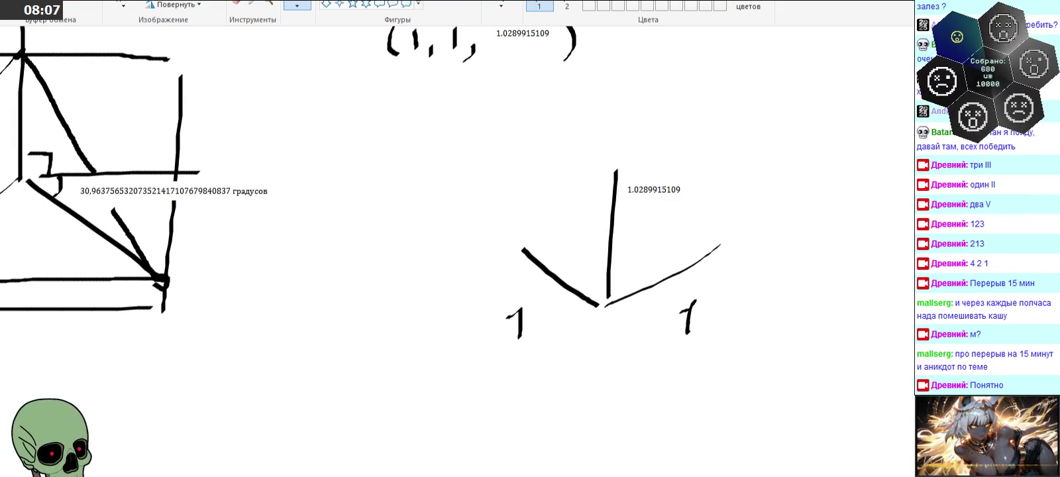
left_click(123, 5)
left_click_drag(458, 142, 764, 378)
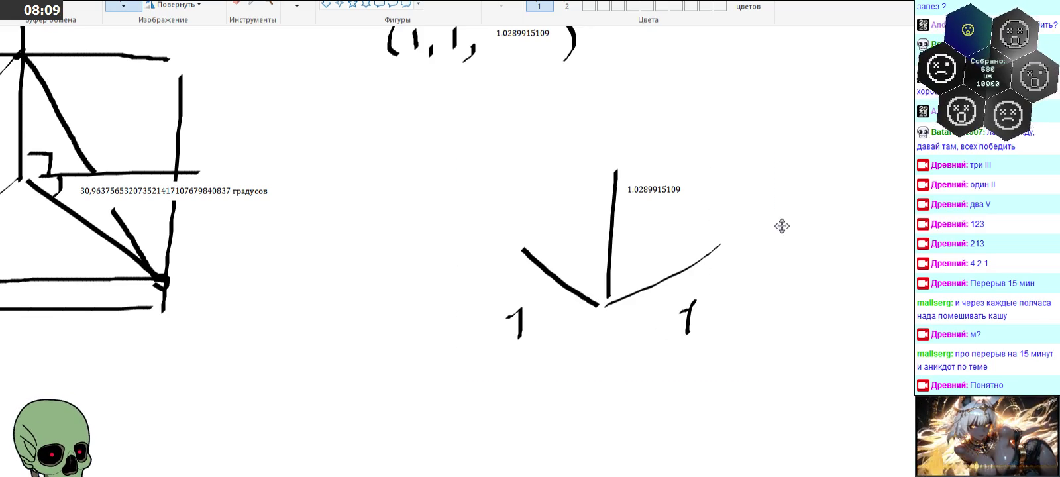
left_click_drag(766, 256, 781, 244)
scroll(795, 265, "up", 3)
left_click_drag(805, 288, 752, 161)
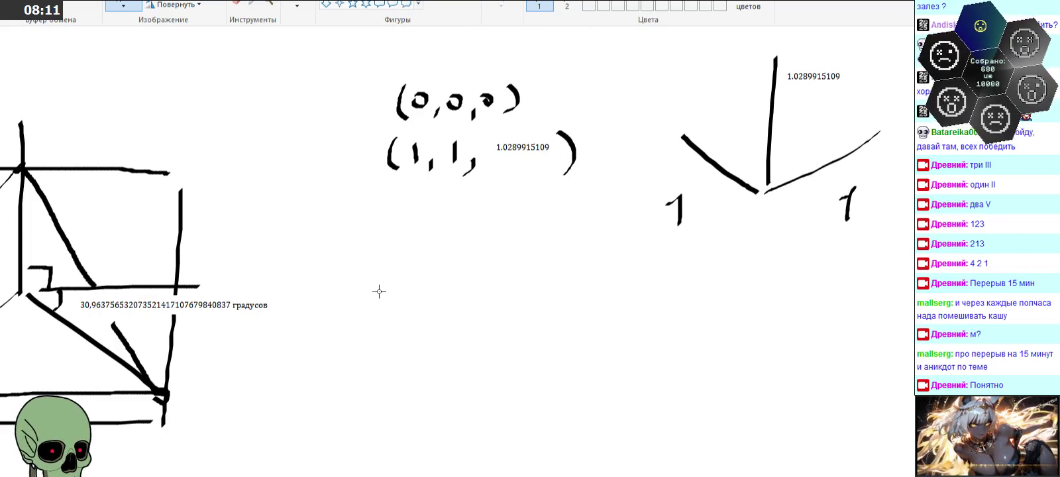
left_click(268, 3)
left_click(596, 250)
scroll(464, 298, "up", 3)
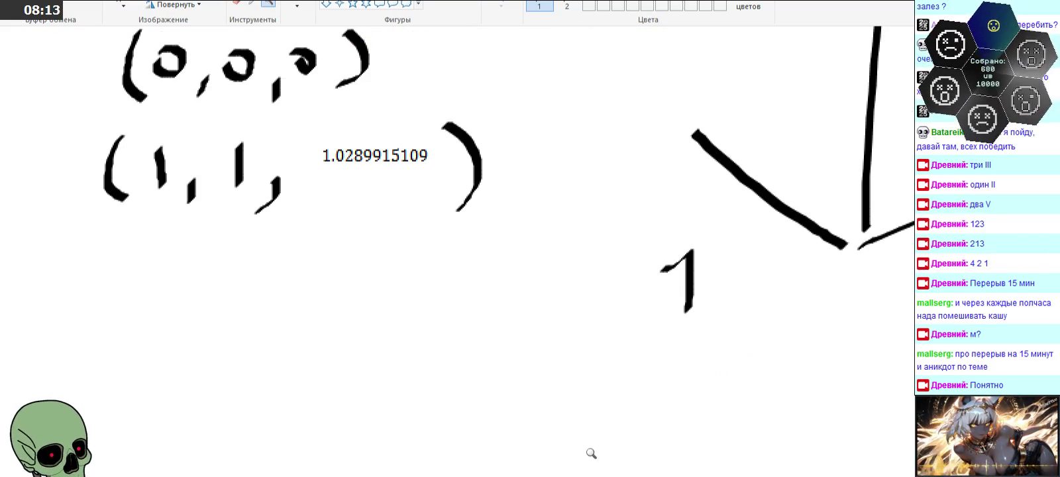
- Handwrite 1² + 1² + x² below the coordinates, undoing a stray stroke
scroll(463, 251, "left", 5)
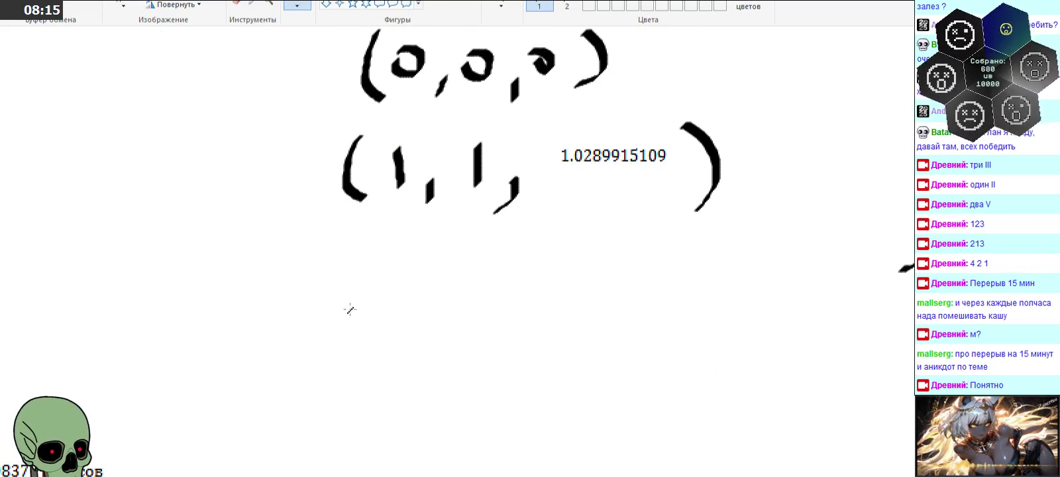
scroll(338, 287, "down", 3)
left_click_drag(316, 229, 309, 278)
mouse_move(326, 203)
left_mouse_down()
mouse_move(351, 221)
mouse_move(369, 260)
mouse_move(383, 253)
left_mouse_up()
left_click_drag(423, 220, 414, 262)
left_click_drag(432, 204, 477, 248)
mouse_move(458, 244)
left_mouse_down()
mouse_move(489, 239)
mouse_move(537, 258)
left_mouse_up()
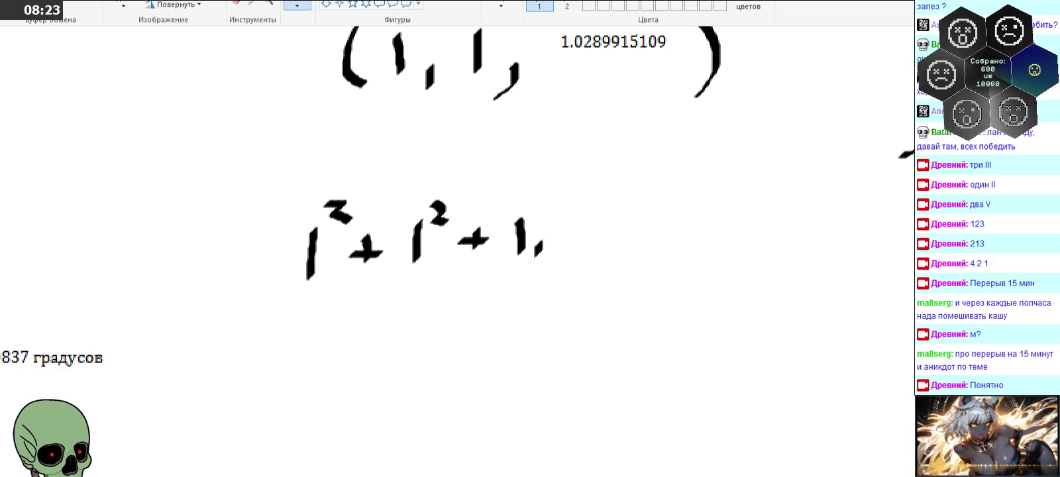
key("ctrl+z")
key("ctrl+z")
mouse_move(532, 220)
left_mouse_down()
mouse_move(514, 248)
mouse_move(538, 254)
left_mouse_up()
left_click_drag(548, 207, 565, 228)
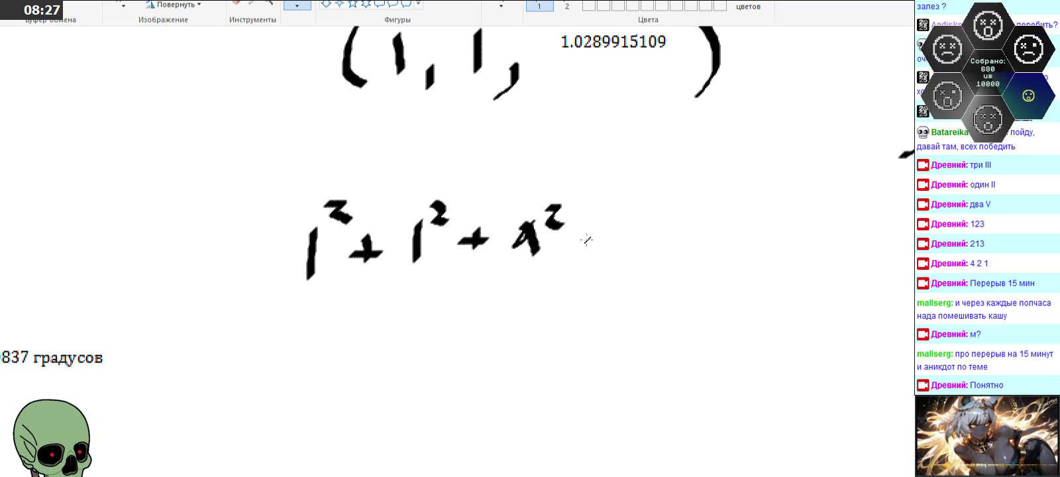
- Draw the square-root sign over the sum and two = signs in the second line thickness
mouse_move(262, 229)
left_mouse_down()
mouse_move(589, 174)
mouse_move(594, 188)
left_mouse_up()
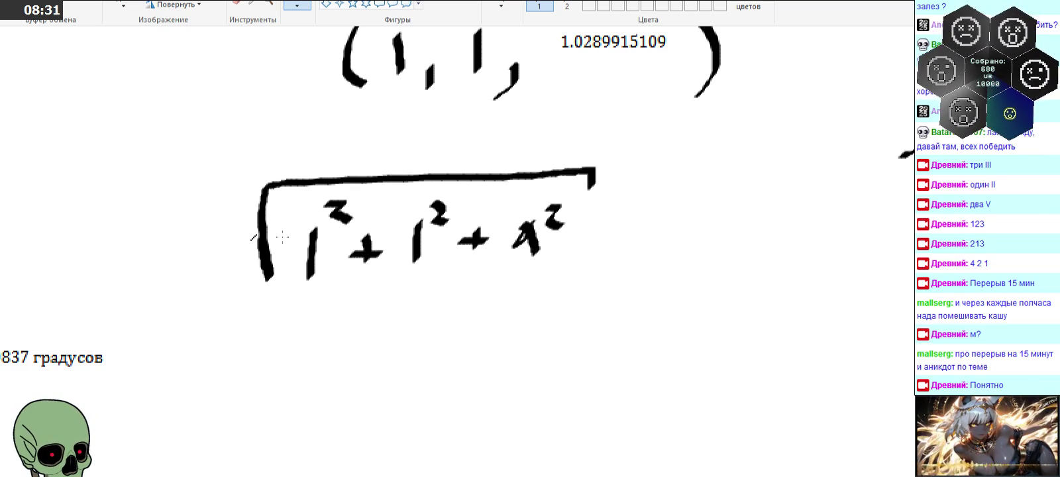
mouse_move(228, 244)
left_mouse_down()
mouse_move(250, 244)
mouse_move(266, 279)
left_mouse_up()
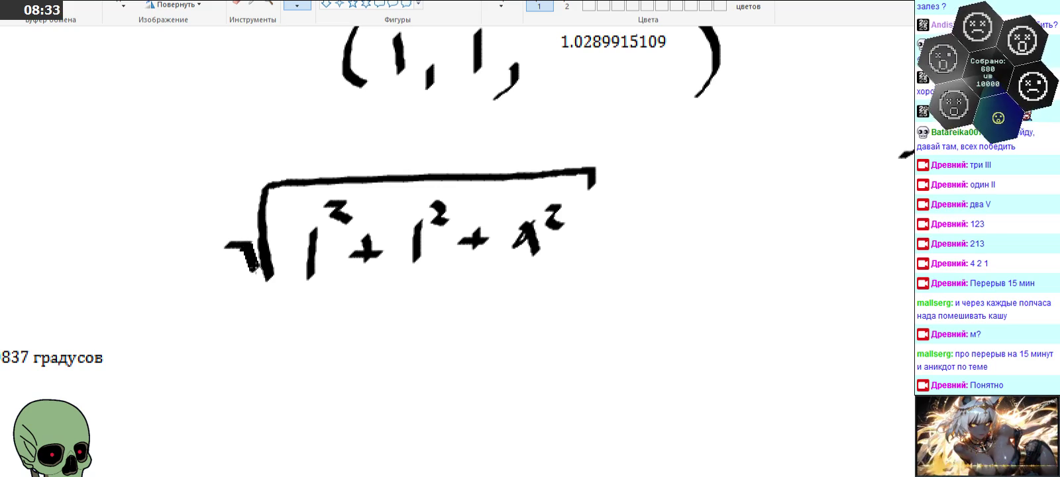
left_click(502, 5)
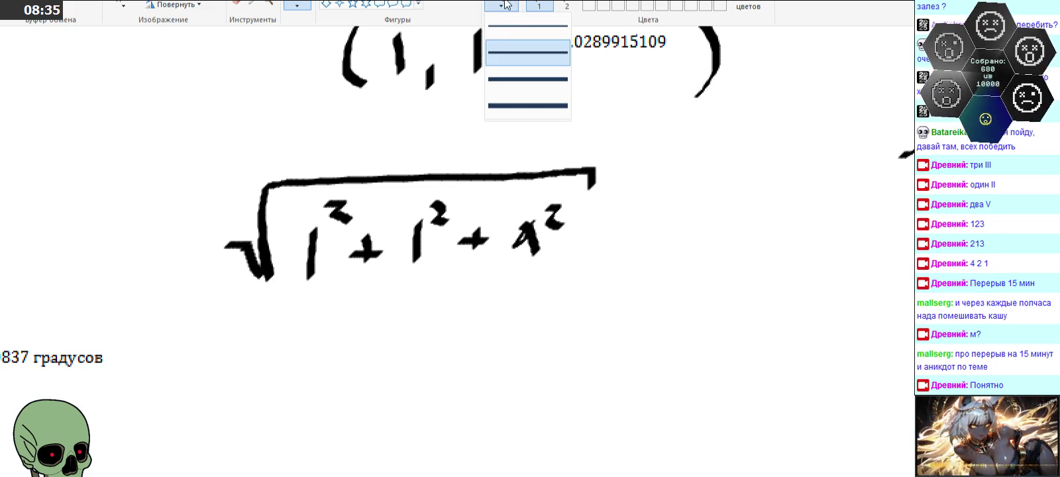
left_click(511, 53)
scroll(515, 137, "up", 3)
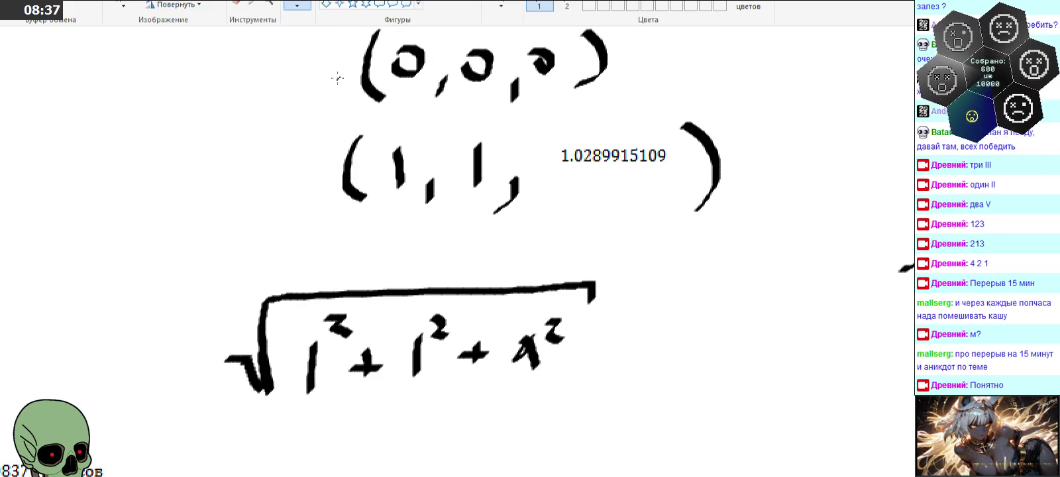
mouse_move(608, 337)
left_mouse_down()
mouse_move(633, 338)
mouse_move(631, 350)
left_mouse_up()
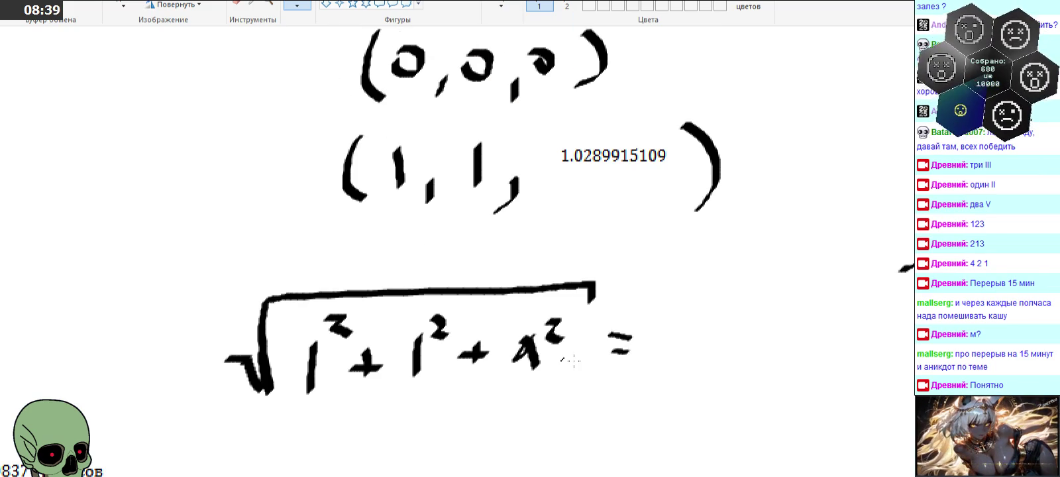
scroll(623, 351, "down", 3)
mouse_move(247, 357)
left_mouse_down()
mouse_move(269, 356)
mouse_move(279, 373)
left_mouse_up()
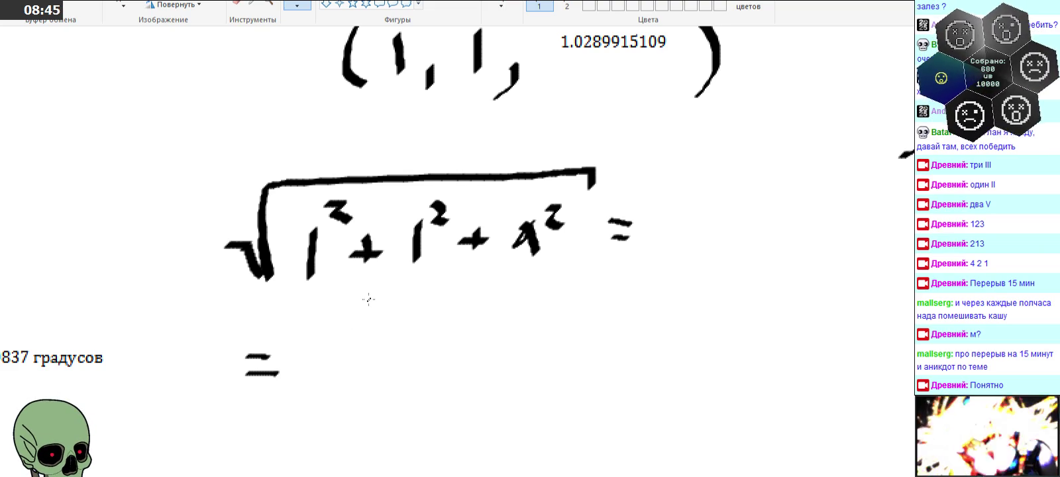
key("XF86Calculator")
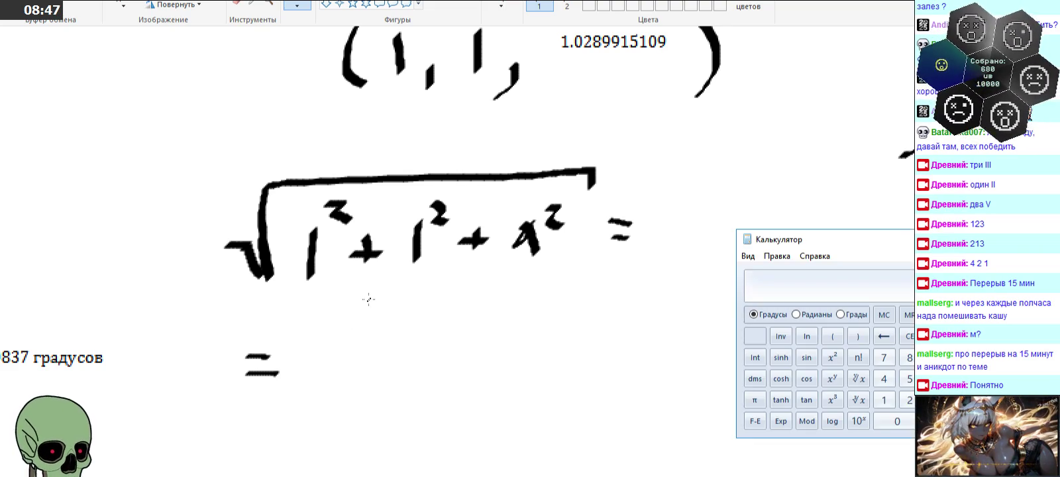
left_click_drag(821, 236, 661, 244)
type("1,0289915109")
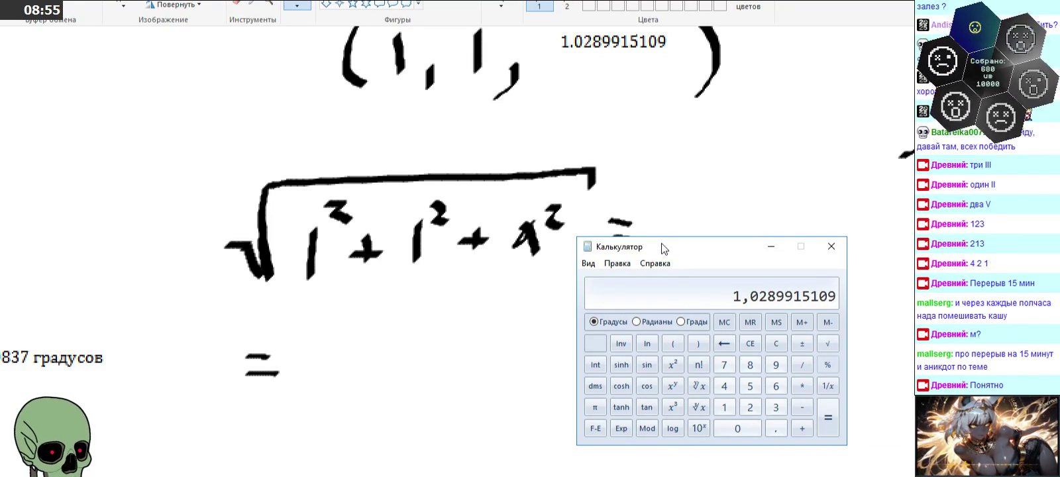
left_click(678, 366)
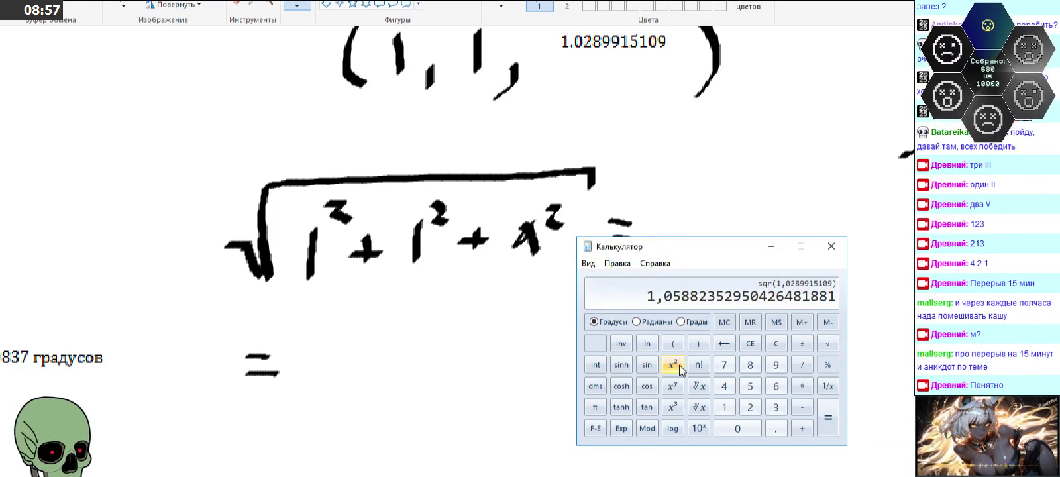
type("+2")
key("Return")
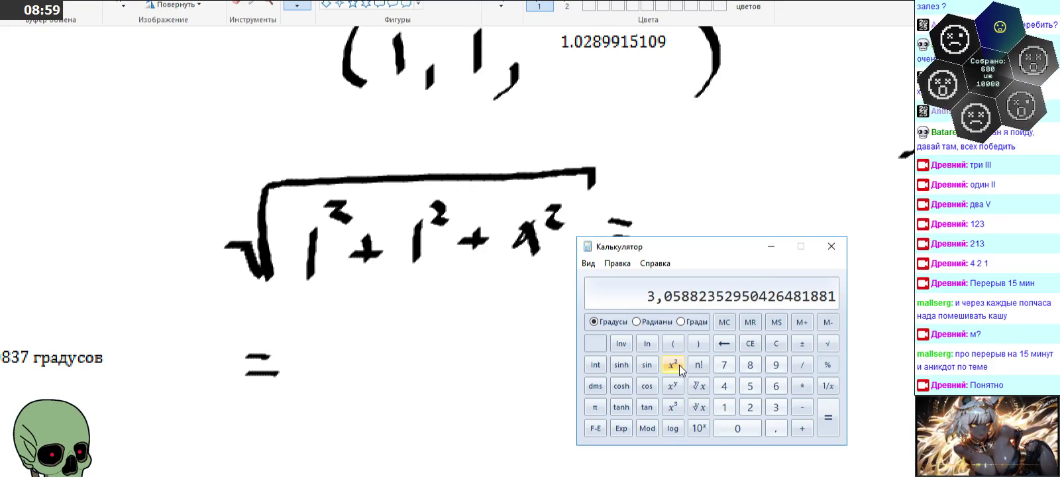
left_click(828, 343)
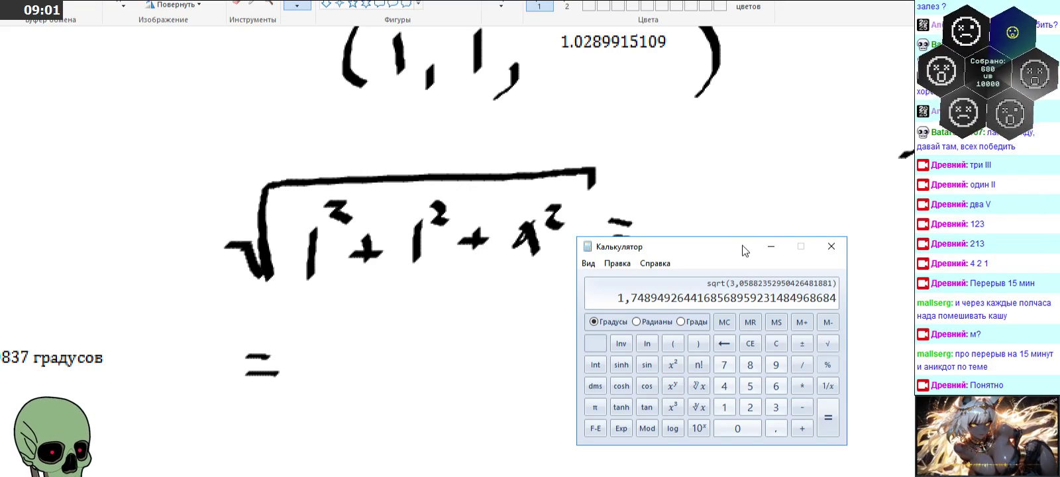
key("alt+Tab")
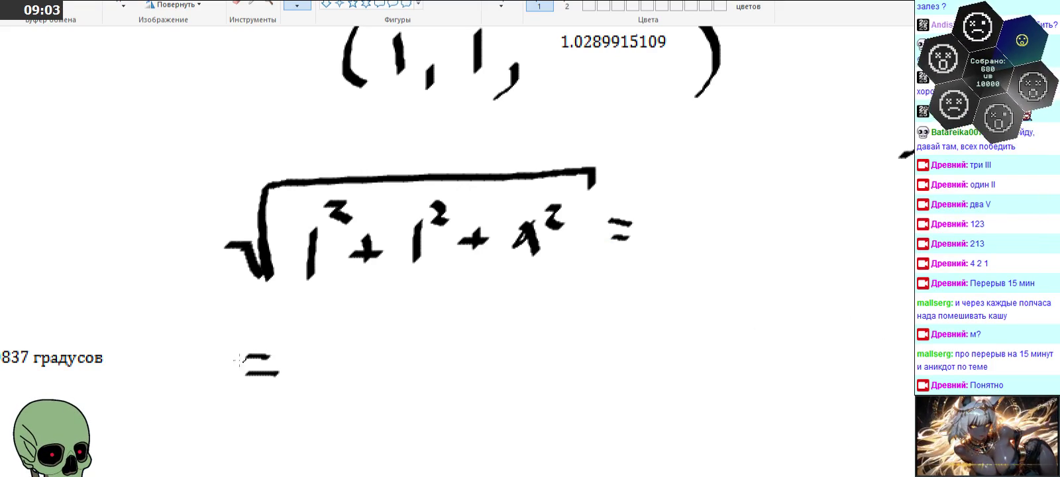
- Handwrite the result 1,748949 after the equals sign under the root
mouse_move(310, 342)
left_mouse_down()
mouse_move(308, 388)
mouse_move(331, 395)
left_mouse_up()
mouse_move(350, 344)
left_mouse_down()
mouse_move(368, 379)
mouse_move(389, 357)
mouse_move(420, 359)
left_mouse_up()
left_click_drag(415, 338, 415, 378)
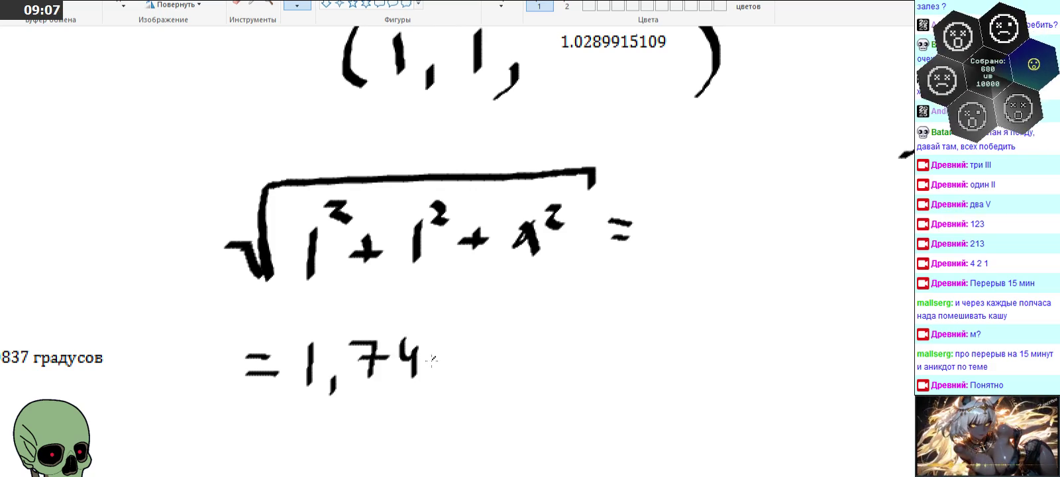
mouse_move(452, 345)
left_mouse_down()
mouse_move(441, 345)
mouse_move(491, 379)
left_mouse_up()
mouse_move(504, 344)
left_mouse_down()
mouse_move(524, 358)
mouse_move(520, 385)
left_mouse_up()
left_click_drag(555, 346, 544, 391)
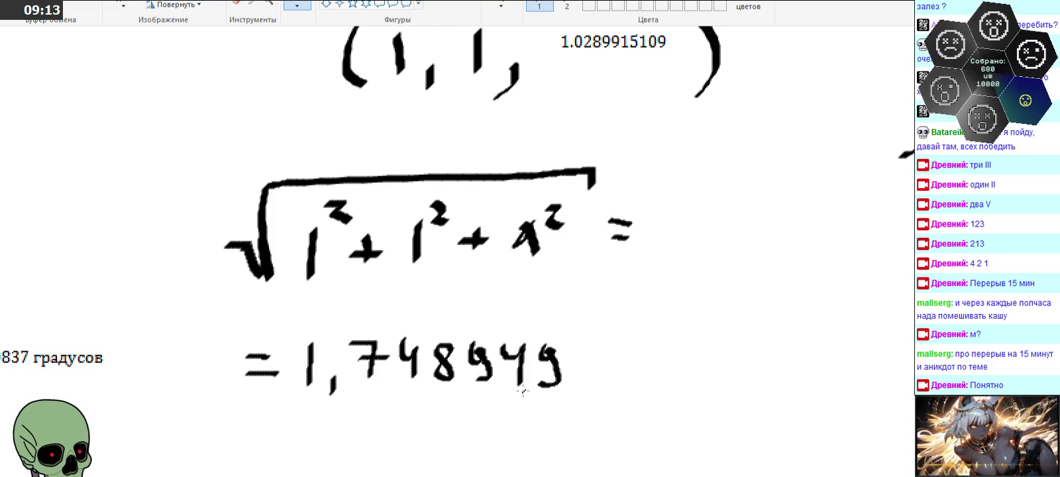
- Below the result, begin the bracketed vector (0,57177187
scroll(534, 310, "up", 3)
scroll(535, 311, "down", 3)
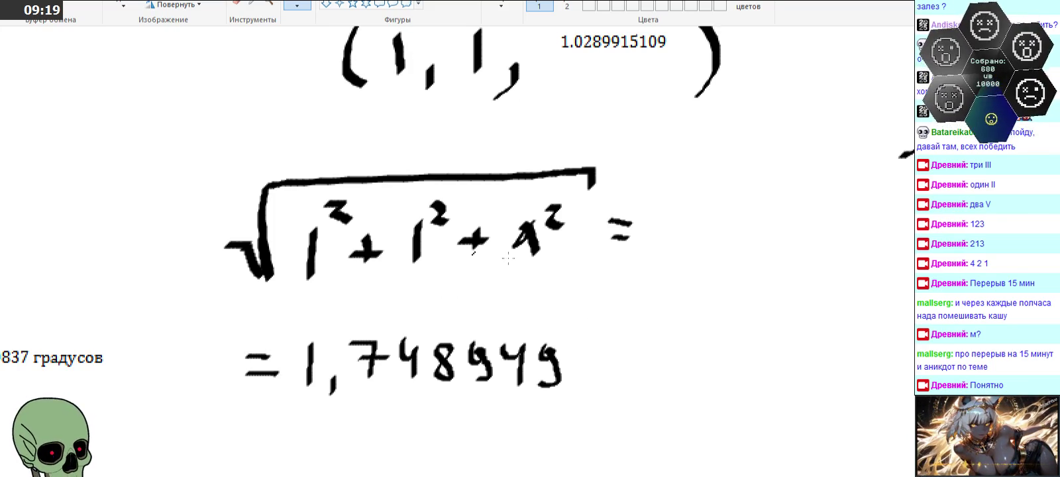
scroll(438, 232, "up", 3)
scroll(453, 211, "down", 6)
scroll(406, 282, "down", 3)
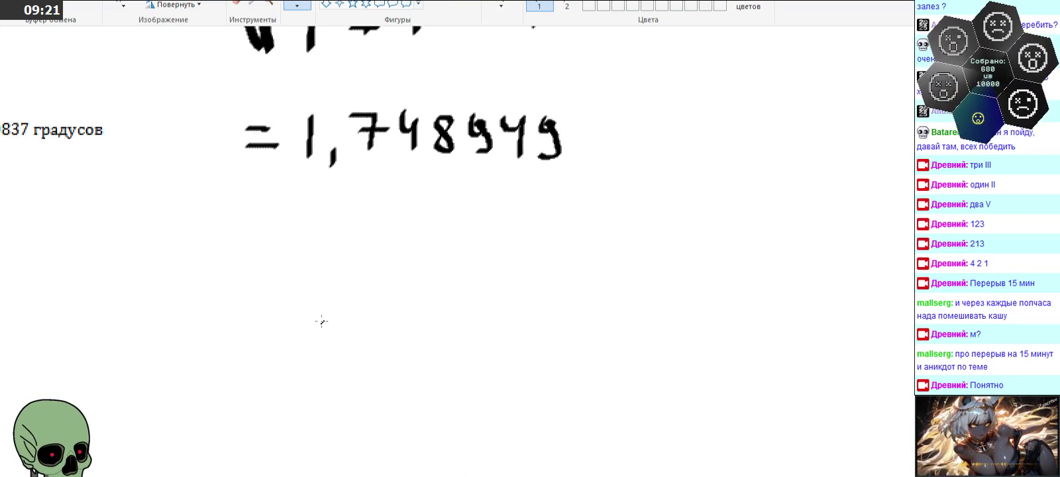
left_click_drag(280, 256, 282, 335)
mouse_move(318, 283)
left_mouse_down()
mouse_move(314, 317)
mouse_move(319, 277)
mouse_move(343, 325)
left_mouse_up()
mouse_move(373, 295)
left_mouse_down()
mouse_move(391, 274)
mouse_move(371, 313)
mouse_move(417, 312)
left_mouse_up()
mouse_move(448, 281)
left_mouse_down()
mouse_move(456, 276)
mouse_move(454, 320)
left_mouse_up()
mouse_move(478, 285)
left_mouse_down()
mouse_move(493, 284)
mouse_move(491, 316)
mouse_move(504, 292)
mouse_move(542, 310)
mouse_move(564, 290)
mouse_move(583, 310)
left_mouse_up()
mouse_move(626, 282)
left_mouse_down()
mouse_move(615, 296)
mouse_move(608, 278)
mouse_move(662, 274)
mouse_move(651, 313)
mouse_move(686, 296)
left_mouse_up()
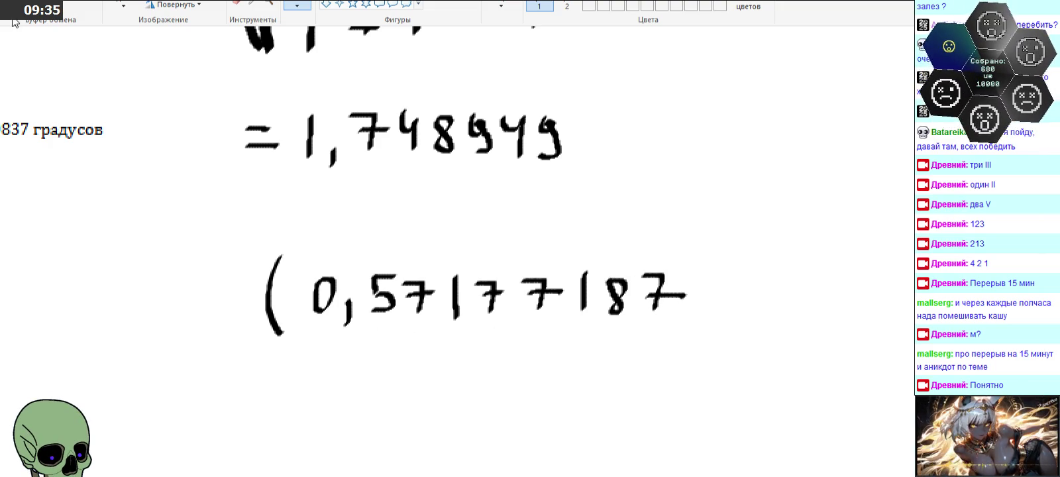
key("ctrl+a")
- Copy the handwritten 0,57177187 and paste it below as the vector's second row
left_click_drag(296, 247, 653, 327)
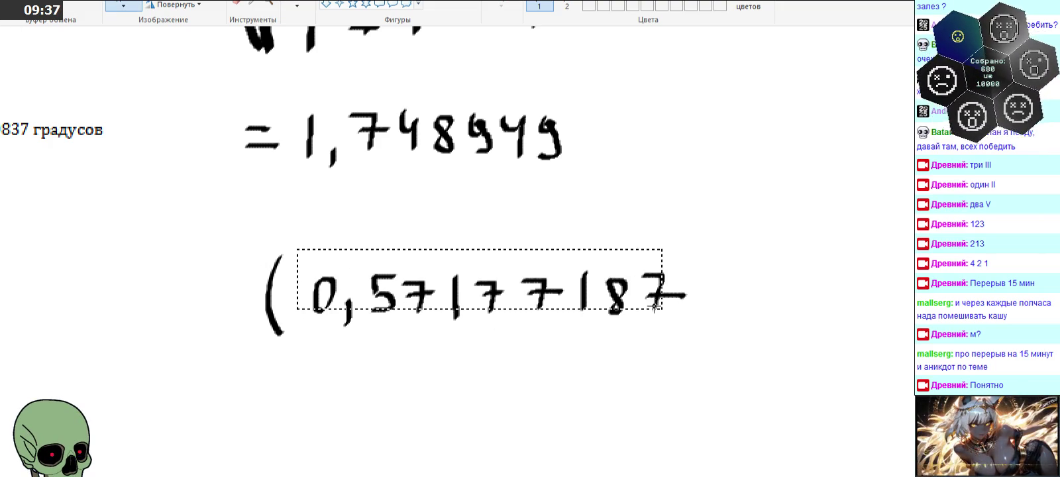
right_click(666, 301)
right_click(623, 364)
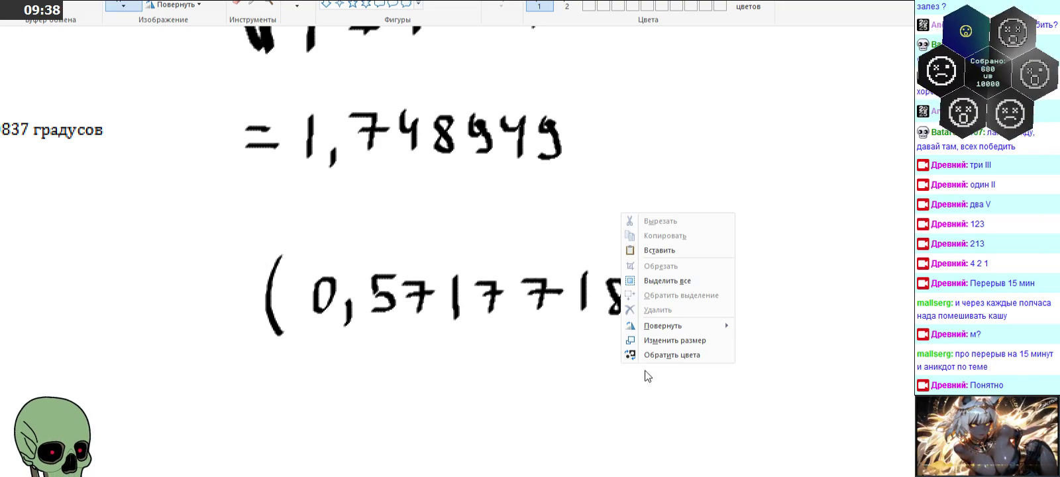
left_click(662, 249)
left_click_drag(220, 76, 510, 383)
left_click(750, 220)
scroll(519, 196, "up", 1)
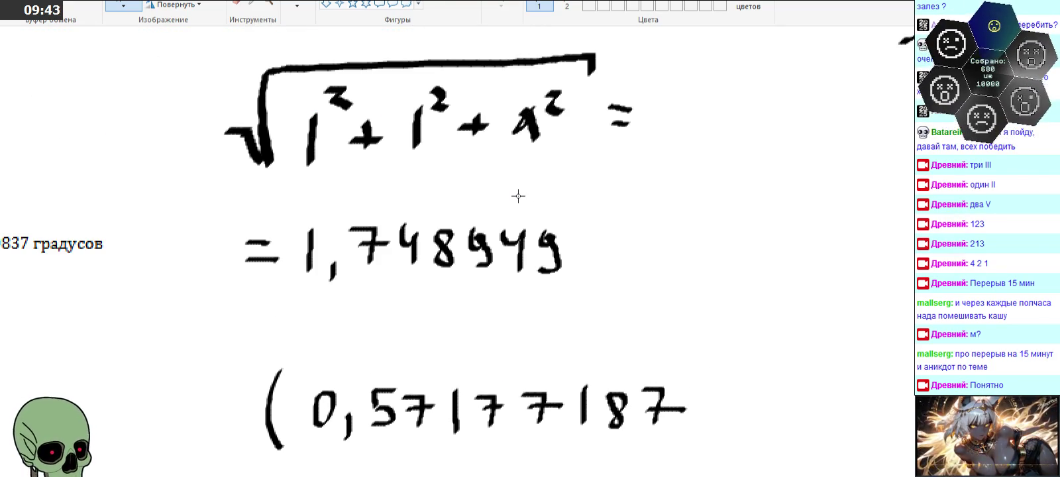
scroll(518, 196, "up", 2)
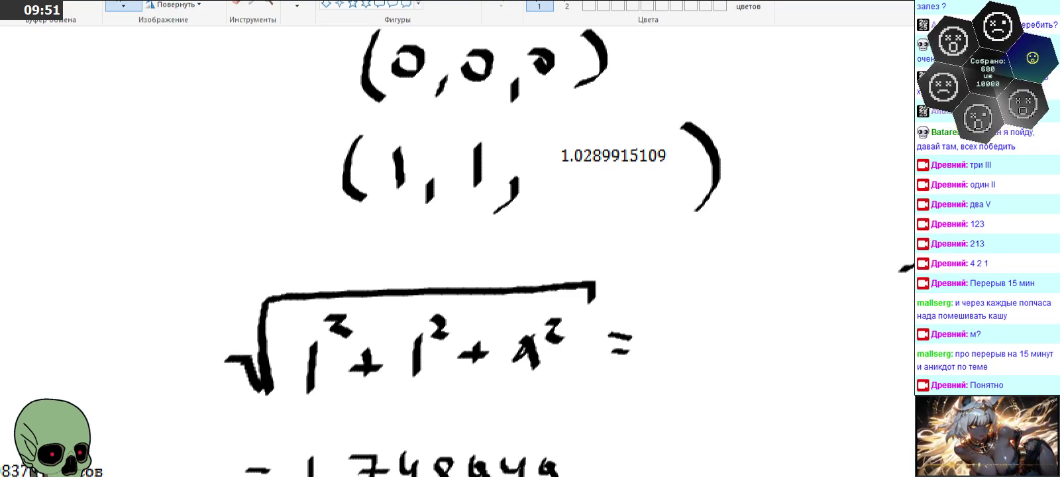
scroll(424, 230, "down", 5)
scroll(423, 229, "down", 2)
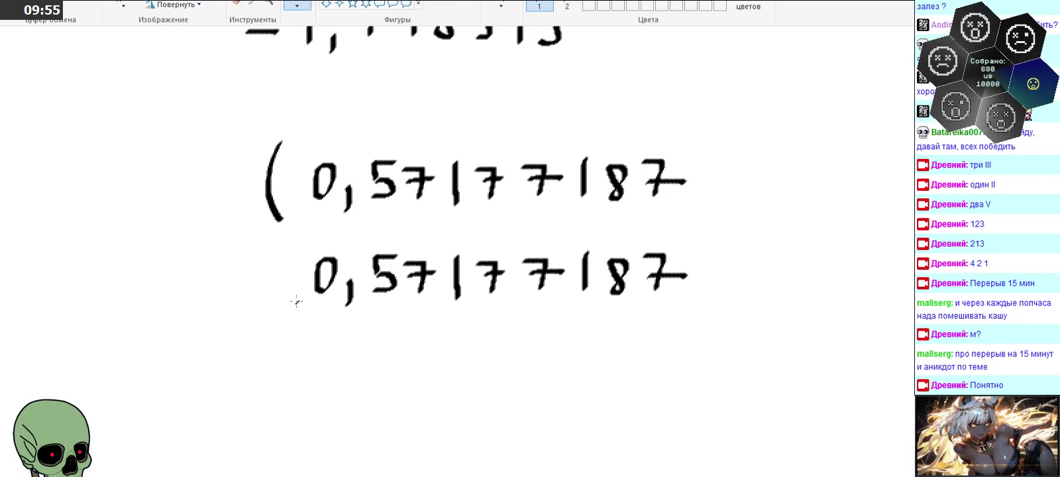
left_click_drag(320, 342, 340, 384)
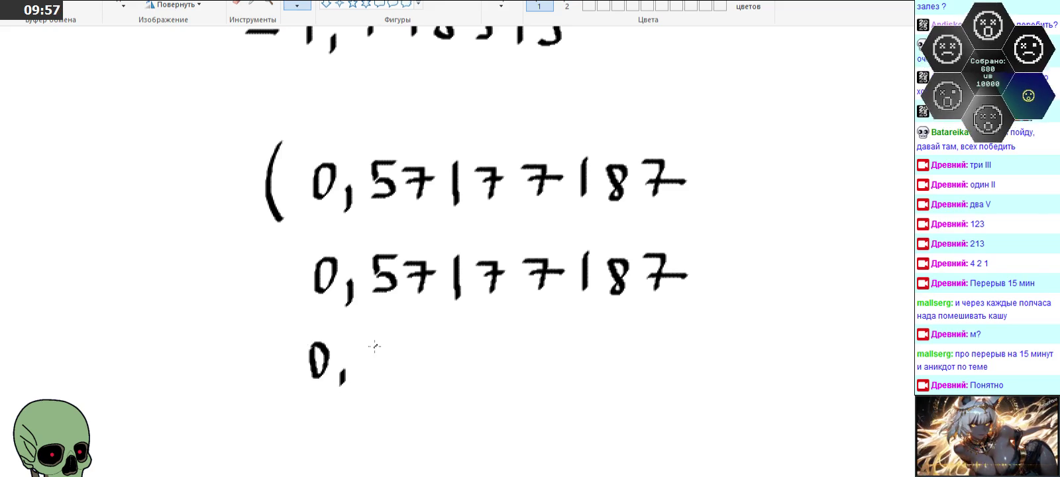
mouse_move(371, 335)
left_mouse_down()
mouse_move(391, 333)
mouse_move(370, 364)
left_mouse_up()
mouse_move(414, 334)
left_mouse_down()
mouse_move(399, 341)
mouse_move(400, 333)
mouse_move(430, 345)
mouse_move(432, 335)
left_mouse_up()
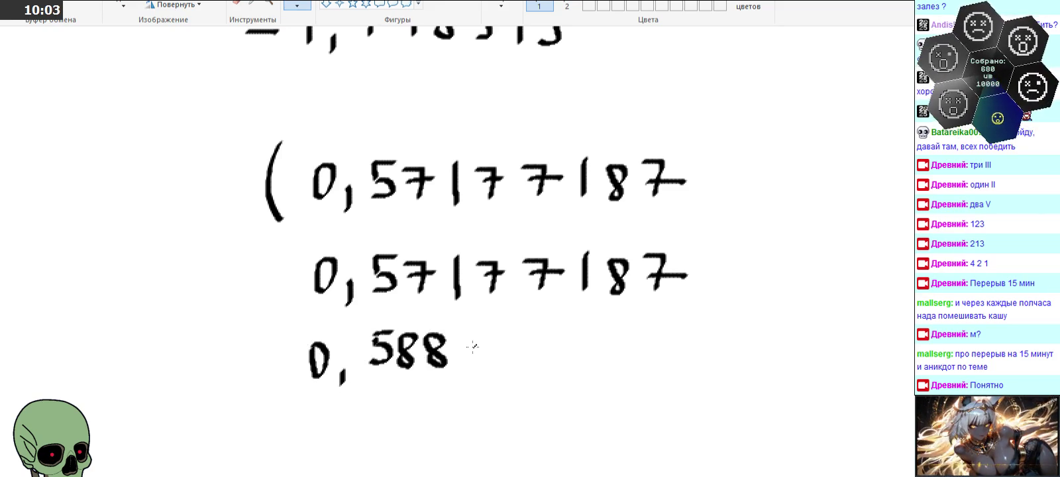
mouse_move(469, 335)
left_mouse_down()
mouse_move(482, 344)
mouse_move(468, 362)
left_mouse_up()
left_click_drag(503, 334, 514, 346)
left_click_drag(510, 334, 508, 368)
mouse_move(542, 335)
left_mouse_down()
mouse_move(530, 350)
mouse_move(533, 336)
mouse_move(567, 348)
mouse_move(561, 366)
left_mouse_up()
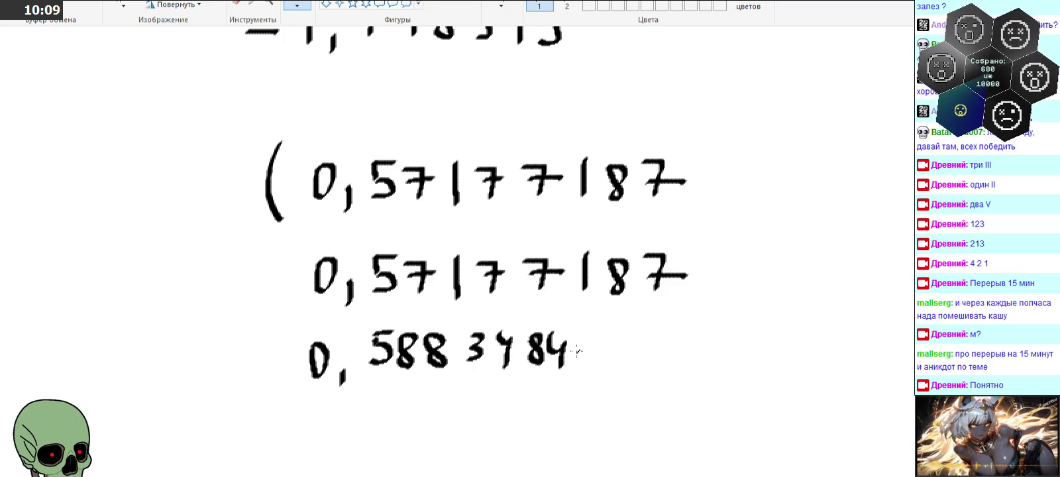
mouse_move(595, 339)
left_mouse_down()
mouse_move(623, 341)
mouse_move(617, 361)
left_mouse_up()
mouse_move(660, 325)
left_mouse_down()
mouse_move(677, 346)
mouse_move(674, 366)
left_mouse_up()
left_click_drag(711, 296, 701, 385)
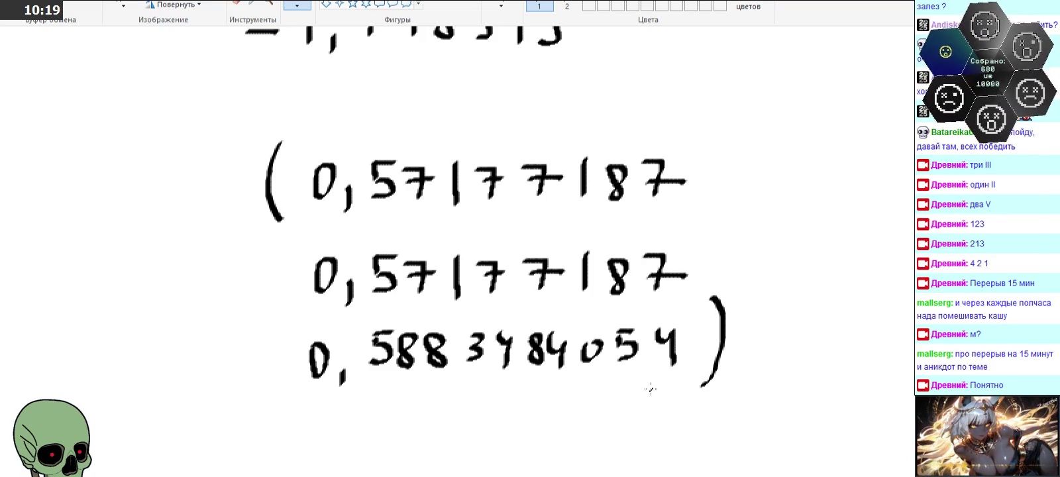
left_click(271, 3)
right_click(343, 272)
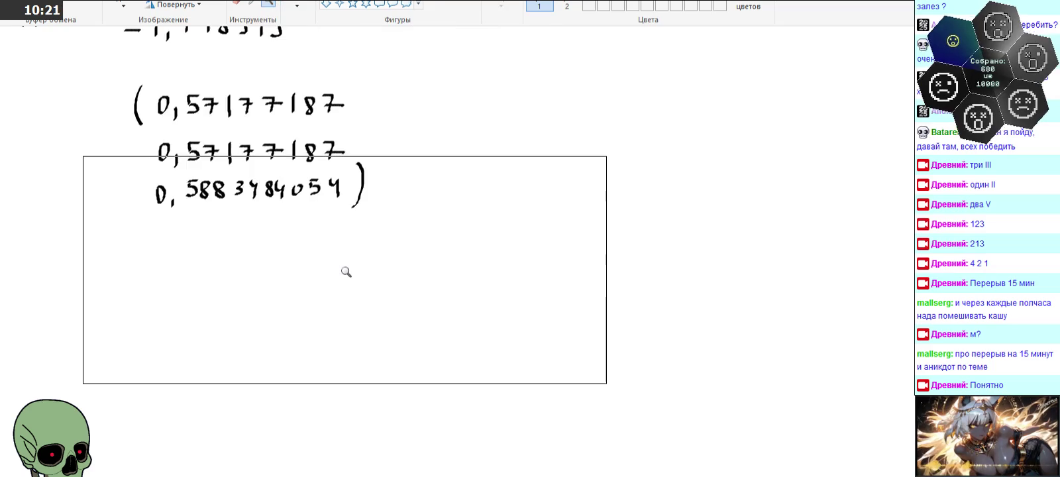
- Zoom in on the vector and handwrite 'нормаль' with 'камера' below it beside the vector
right_click(314, 270)
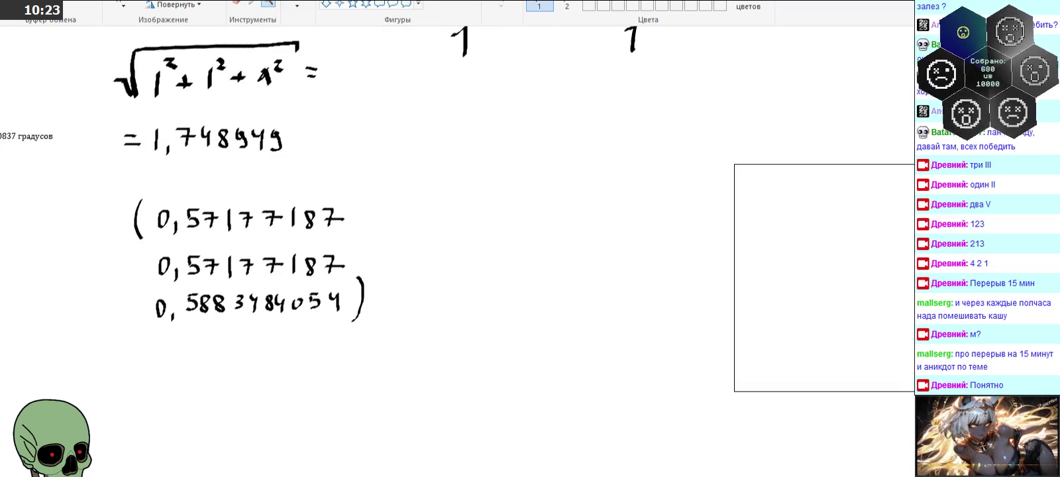
scroll(509, 220, "up", 3)
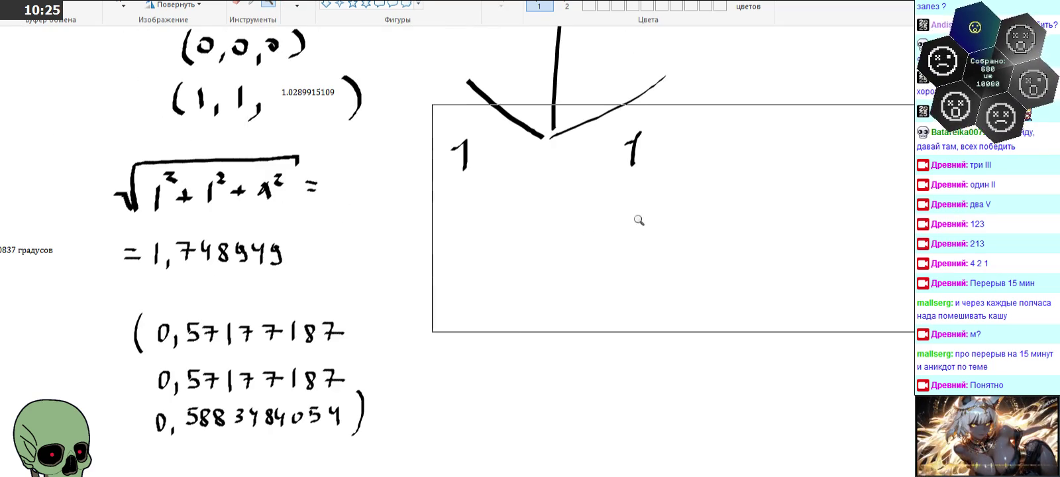
right_click(454, 231)
left_click(90, 232)
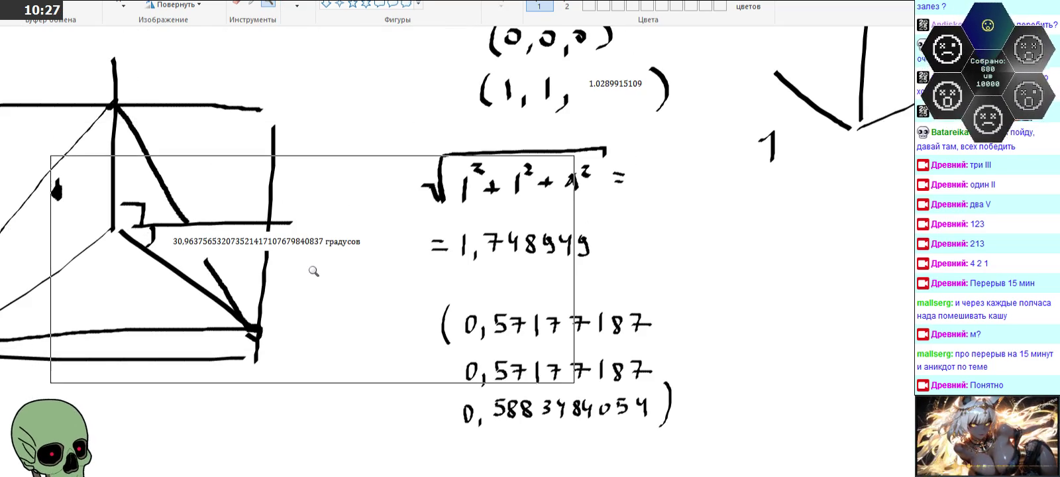
left_click(597, 318)
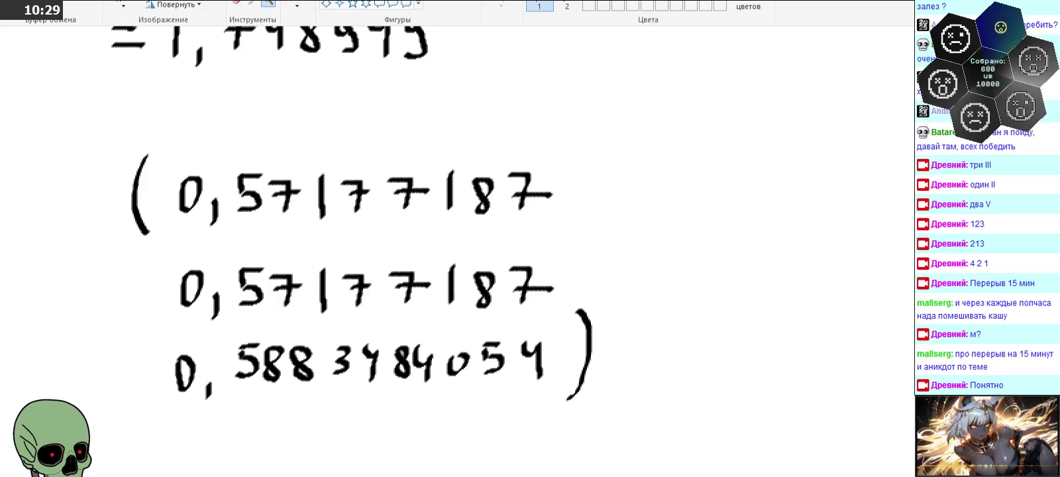
mouse_move(691, 178)
left_mouse_down()
mouse_move(692, 211)
mouse_move(712, 196)
left_mouse_up()
mouse_move(711, 180)
left_mouse_down()
mouse_move(712, 210)
mouse_move(737, 191)
mouse_move(764, 212)
left_mouse_up()
mouse_move(760, 173)
left_mouse_down()
mouse_move(784, 188)
mouse_move(810, 177)
mouse_move(834, 199)
mouse_move(873, 172)
mouse_move(880, 198)
left_mouse_up()
left_click_drag(690, 236, 687, 250)
mouse_move(736, 245)
left_mouse_down()
mouse_move(737, 260)
mouse_move(761, 232)
mouse_move(808, 265)
mouse_move(829, 245)
mouse_move(853, 251)
left_mouse_up()
- Zoom out and back in to review the whole drawing, cube corner and formulas
left_click(269, 4)
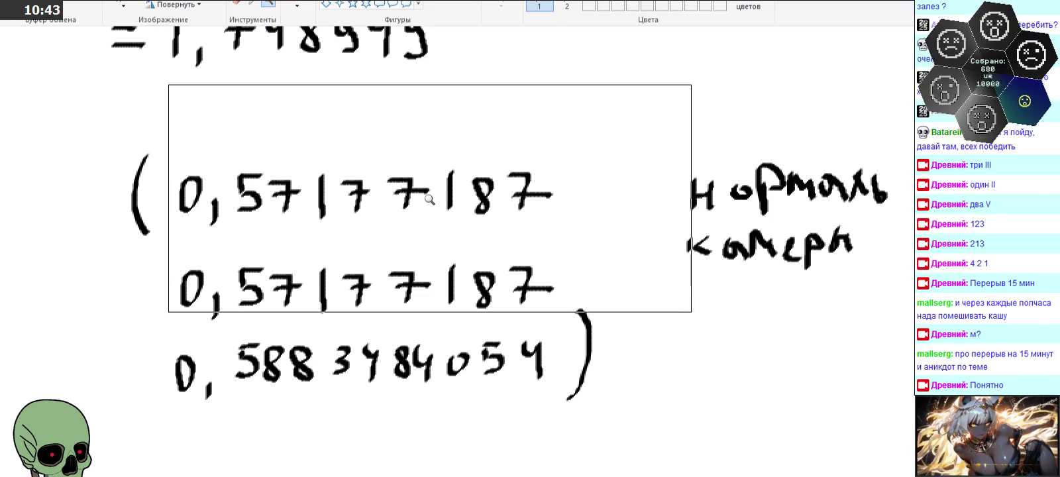
right_click(428, 201)
left_click(166, 232)
right_click(344, 302)
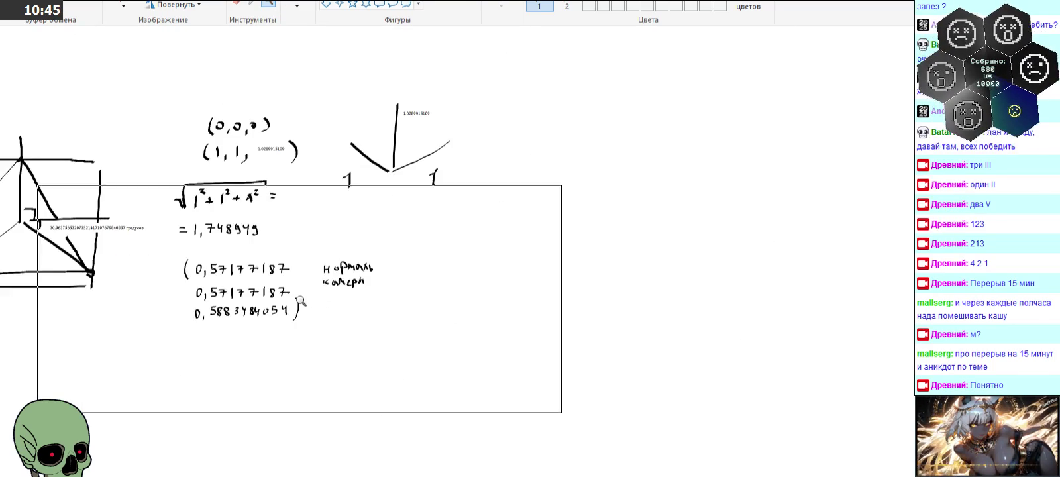
scroll(331, 232, "up", 2)
scroll(258, 461, "left", 2)
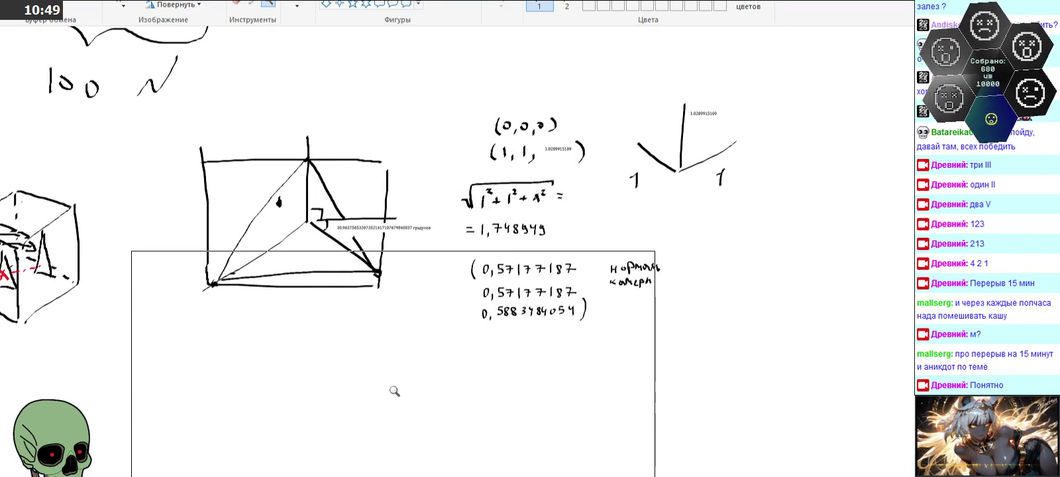
left_click(521, 304)
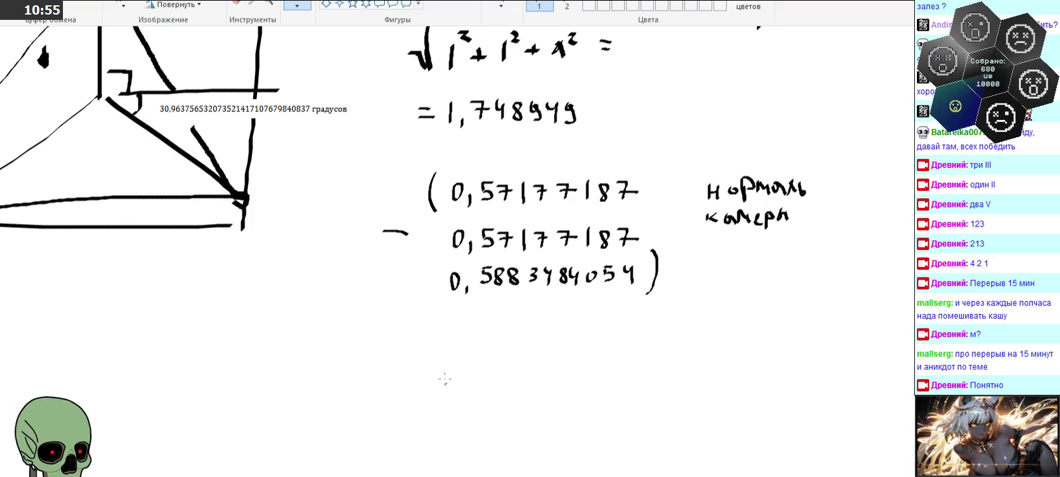
scroll(476, 455, "left", 10)
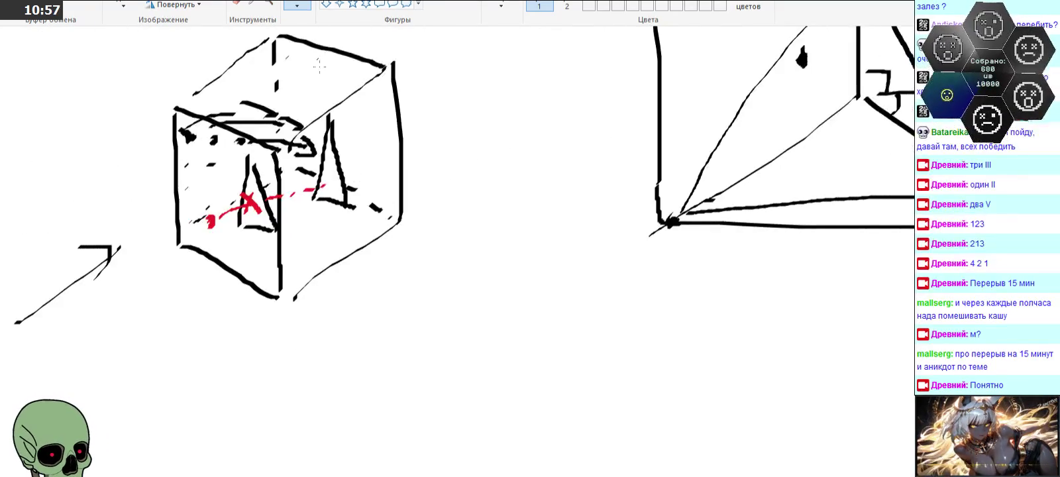
left_click(269, 5)
right_click(376, 207)
scroll(376, 207, "up", 3)
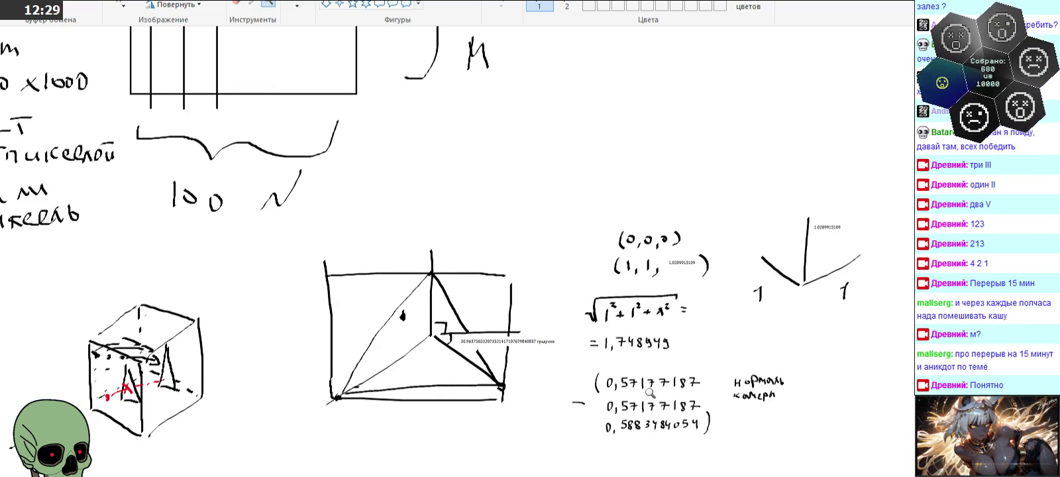
left_click(682, 286)
left_click(534, 263)
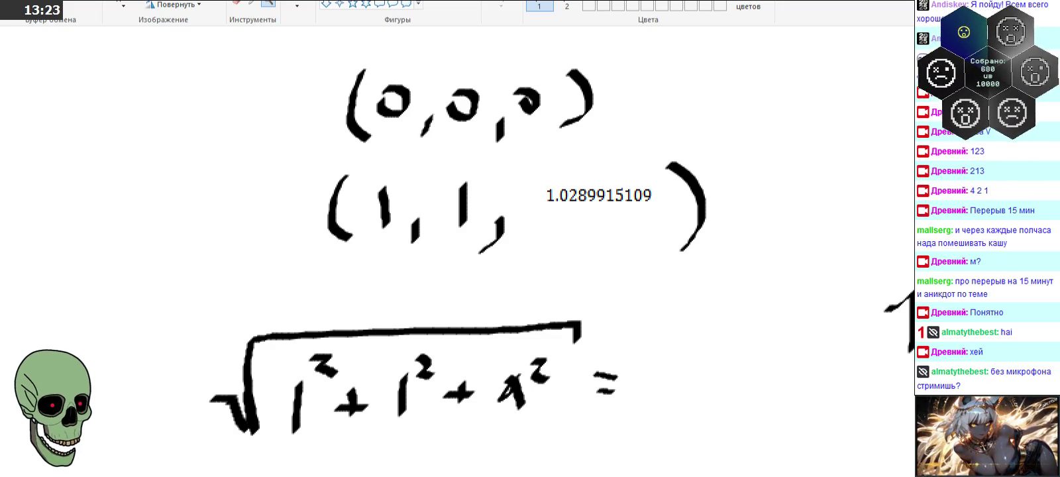
right_click(565, 295)
right_click(565, 296)
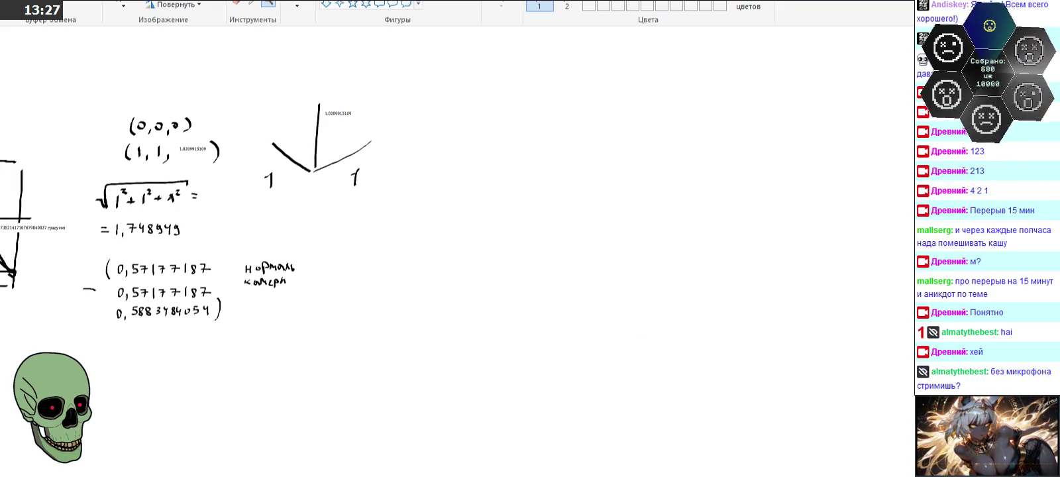
scroll(450, 252, "left", 1)
scroll(451, 252, "left", 4)
scroll(450, 252, "left", 3)
scroll(451, 252, "left", 1)
scroll(451, 252, "left", 1)
scroll(451, 251, "left", 1)
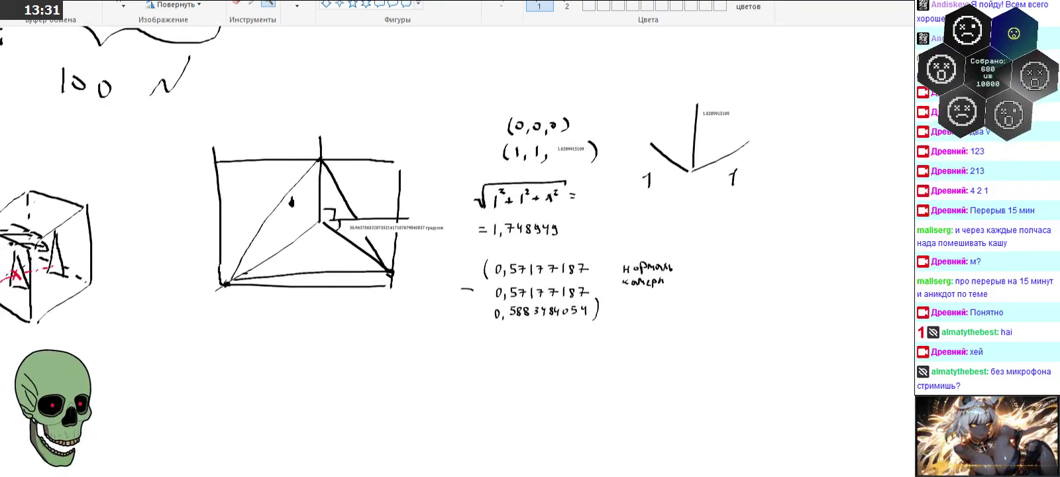
scroll(451, 252, "left", 3)
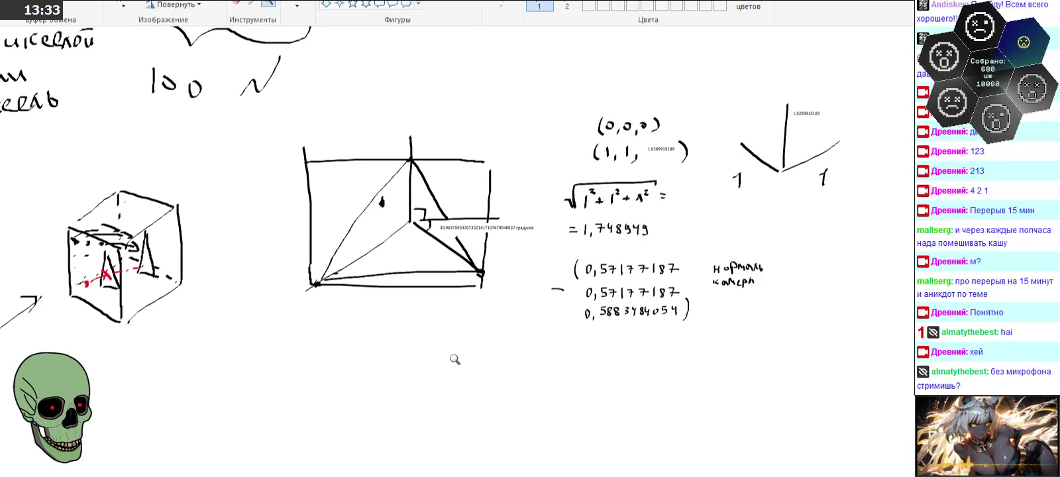
right_click(449, 318)
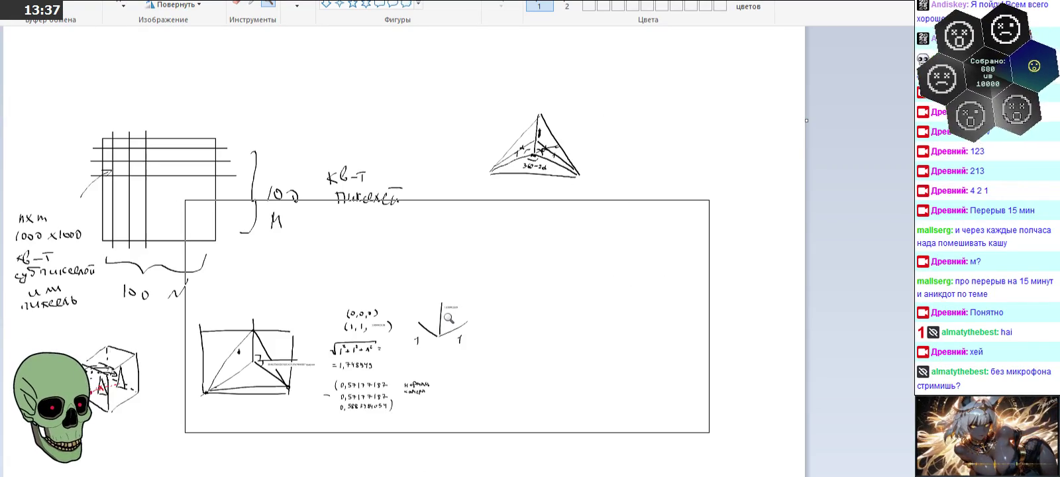
left_click(419, 354)
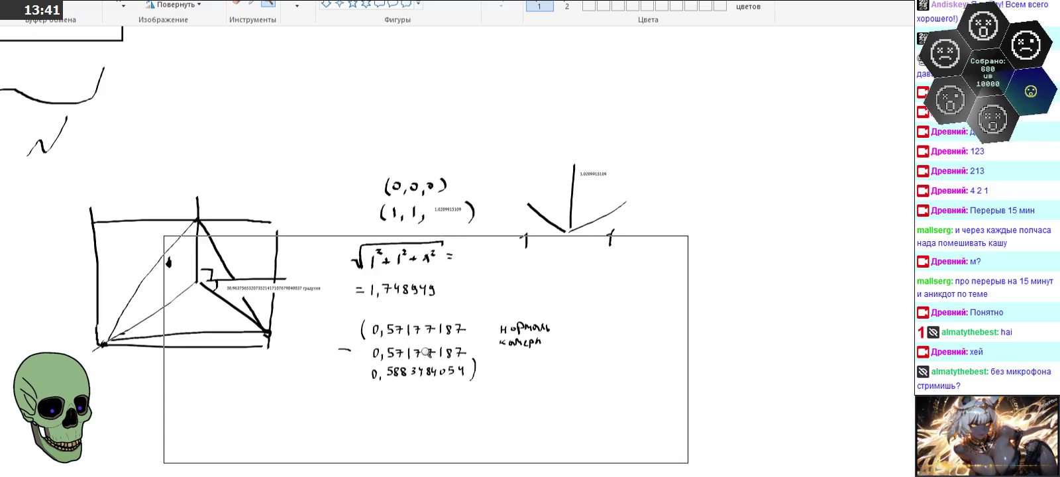
left_click(434, 350)
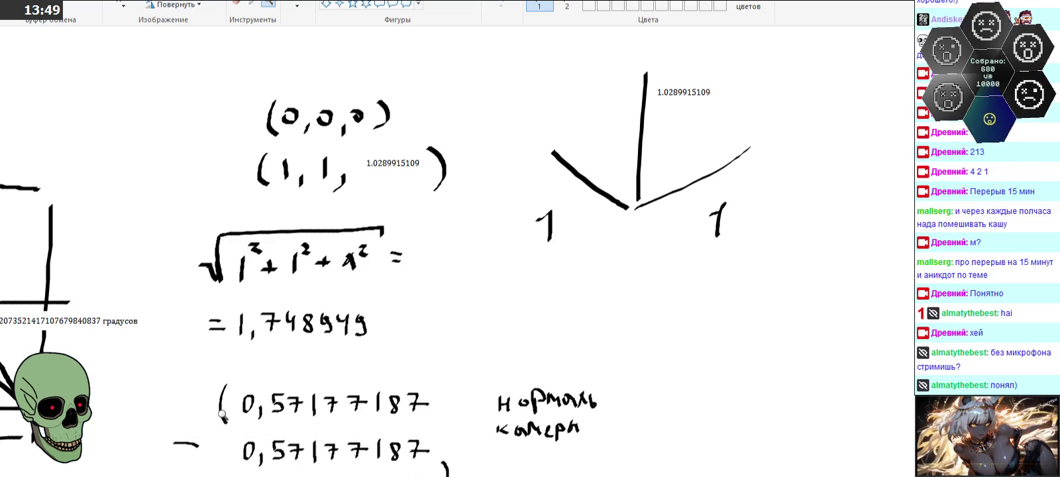
key("alt+Tab")
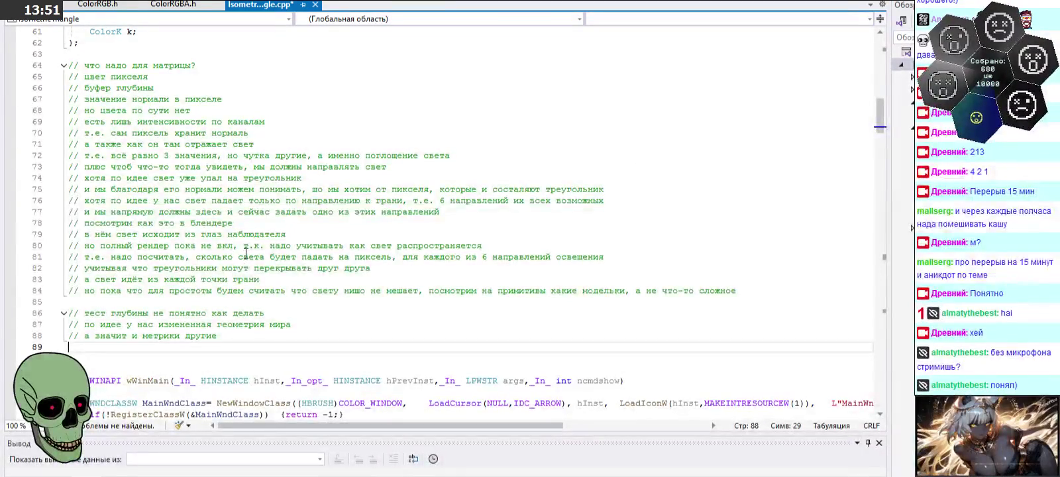
- Scroll to struct SubPixel and select its depth-test field on line 59
scroll(245, 254, "down", 3)
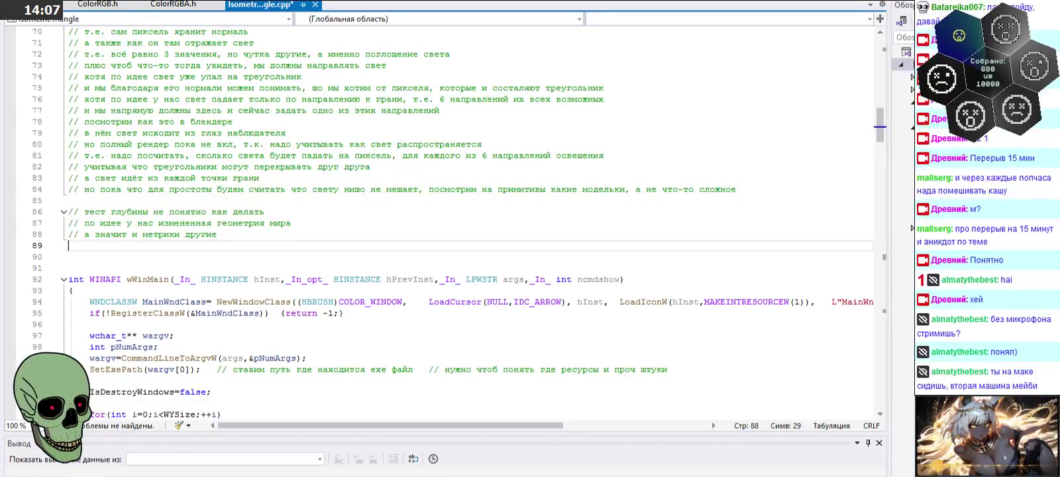
key("super")
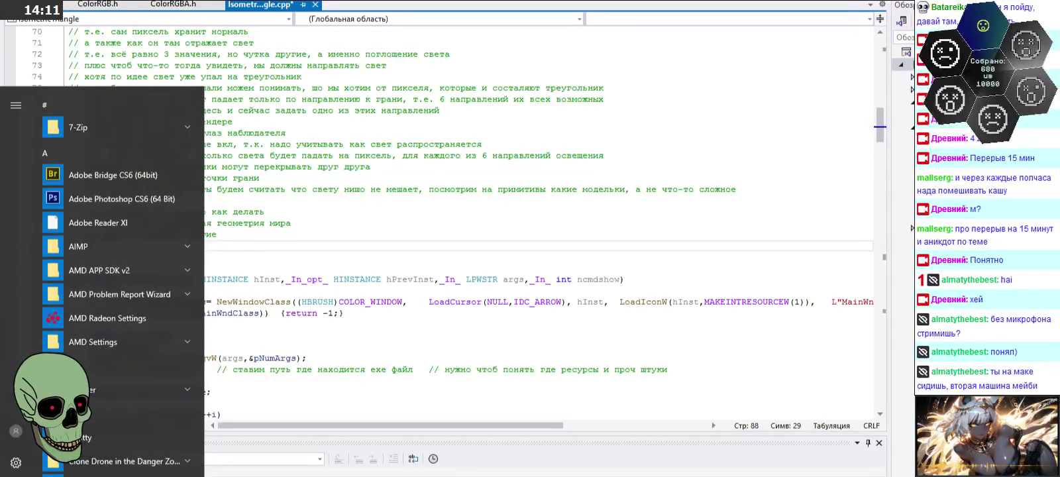
left_click(329, 358)
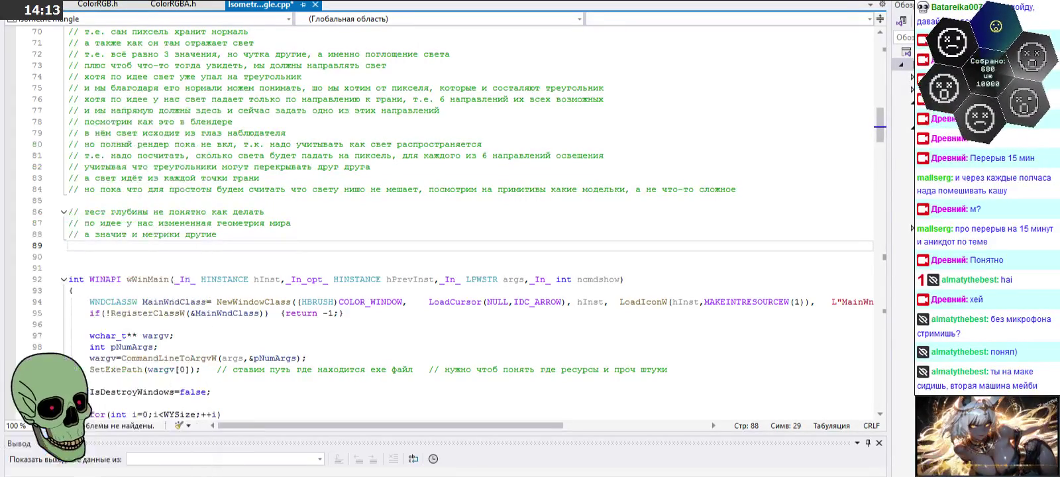
scroll(501, 294, "down", 1)
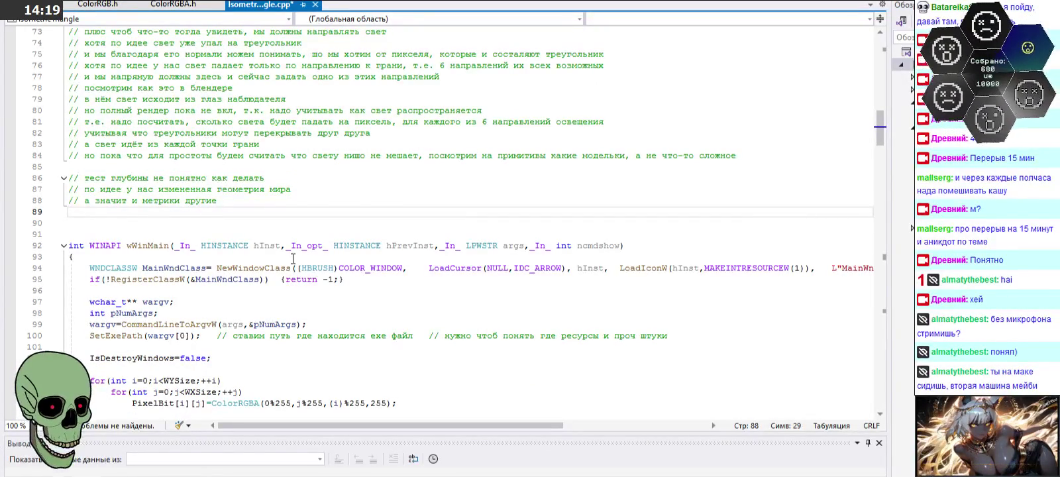
scroll(294, 258, "up", 1)
scroll(294, 258, "up", 8)
scroll(293, 257, "up", 2)
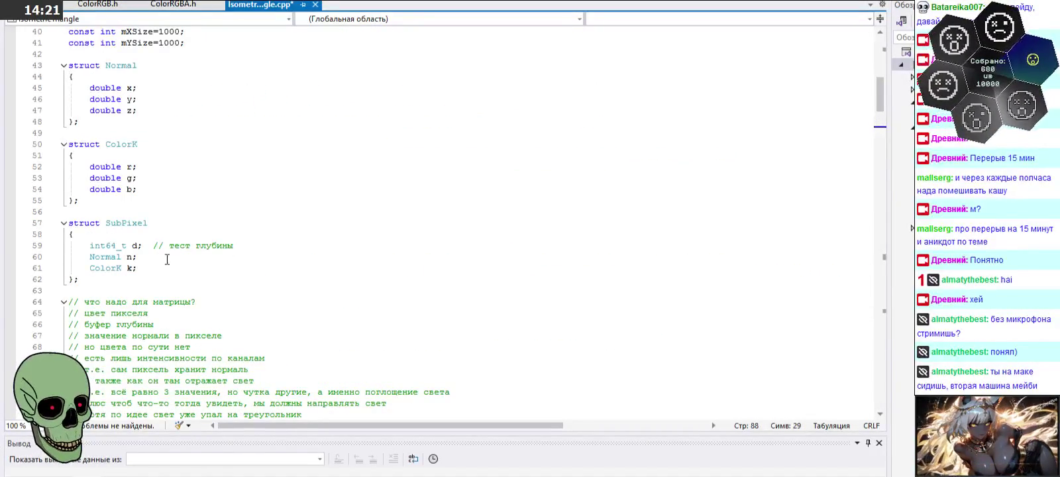
left_click_drag(236, 246, 5, 238)
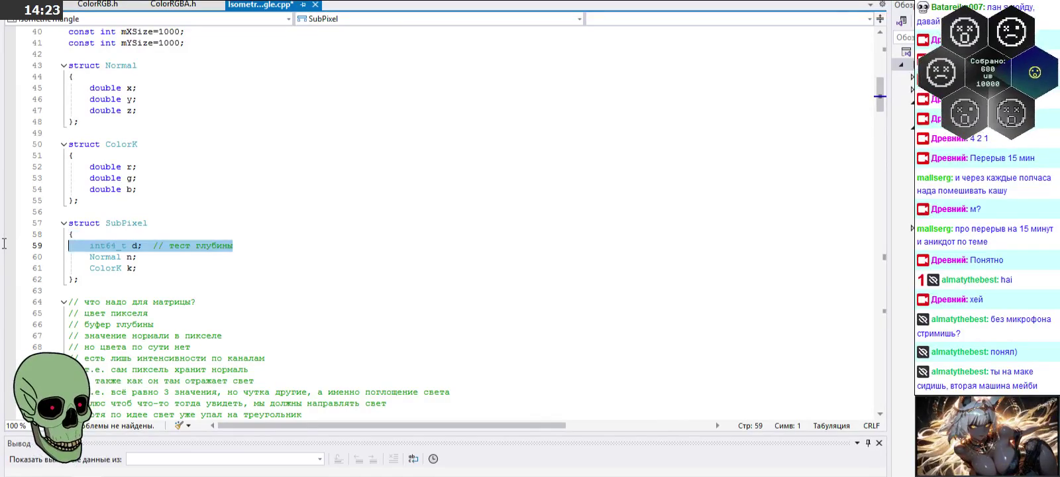
left_click(269, 245)
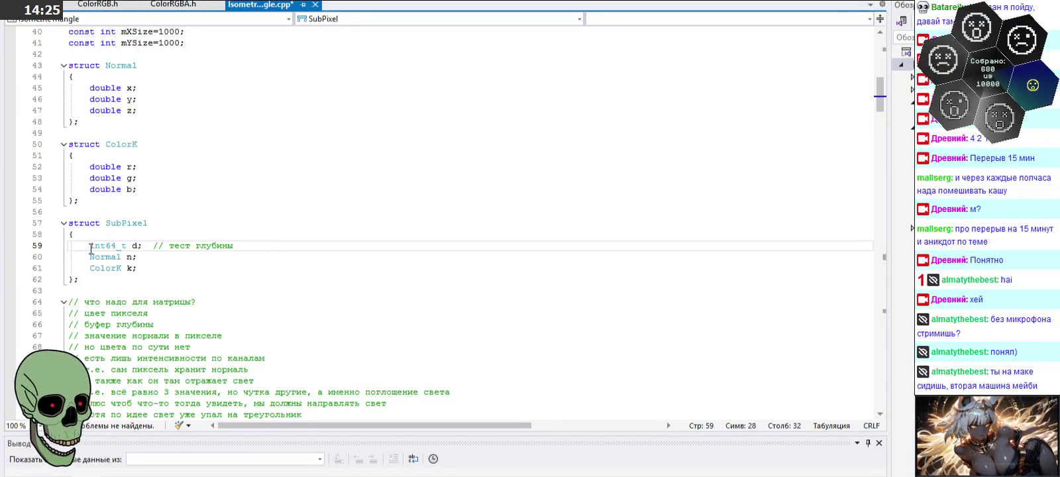
left_click_drag(89, 246, 281, 248)
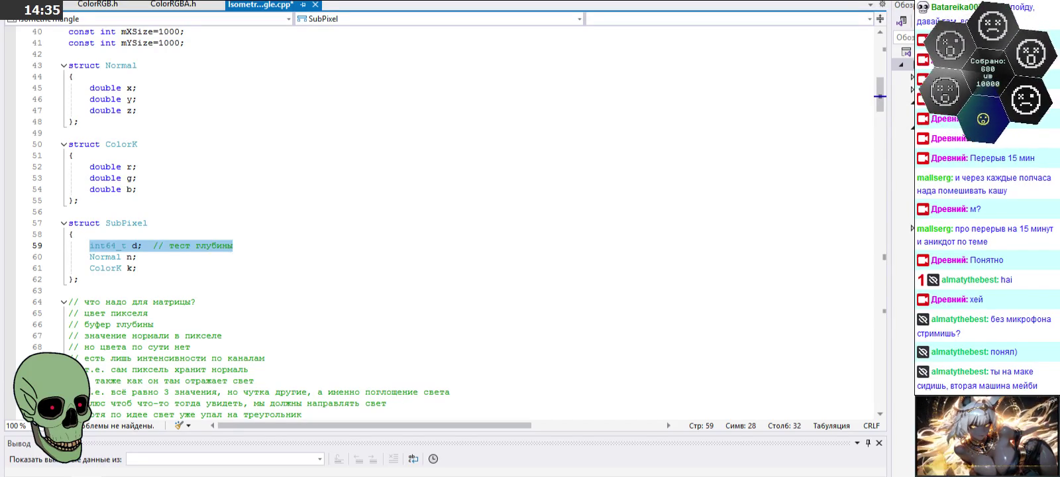
- Save the circle drawing in KOMPAS-3D, then return to the source code
key("alt+Tab")
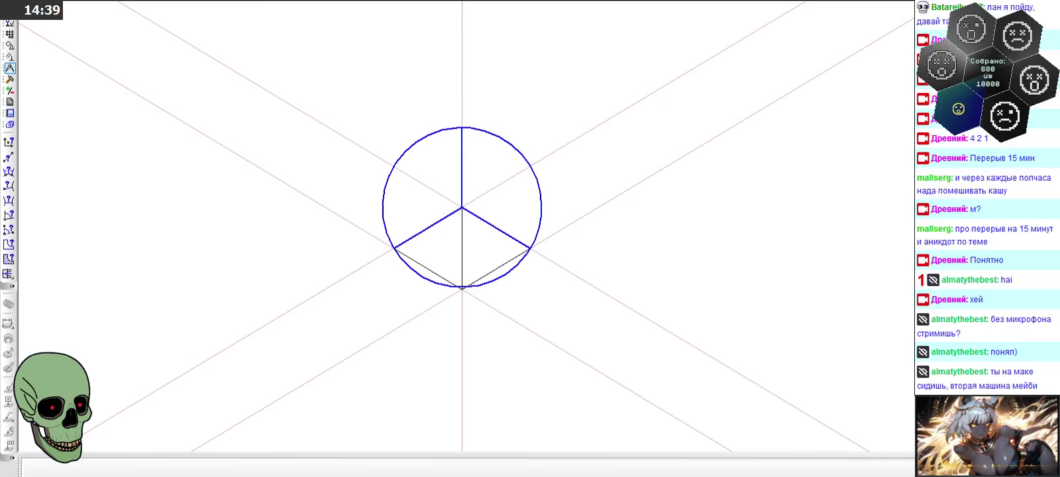
left_click(27, 0)
left_click(128, 23)
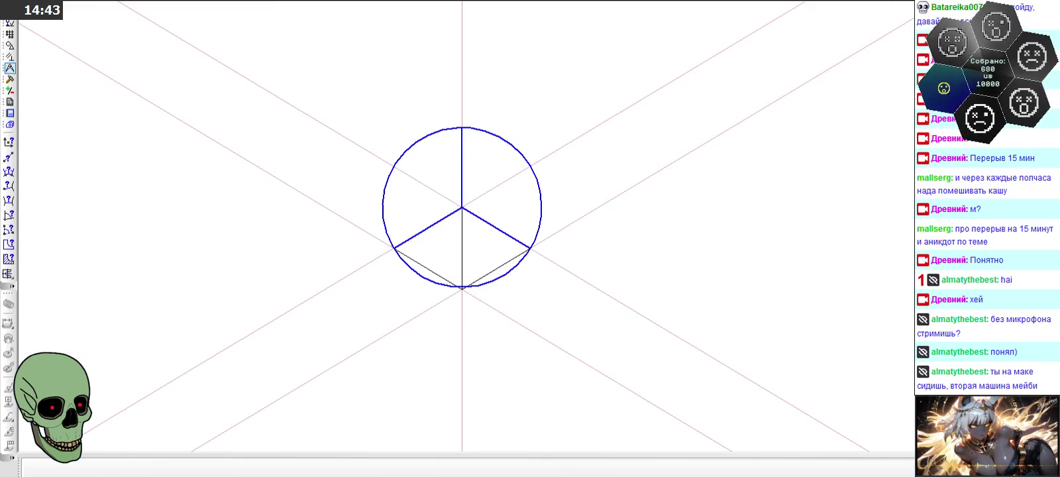
key("alt+Tab")
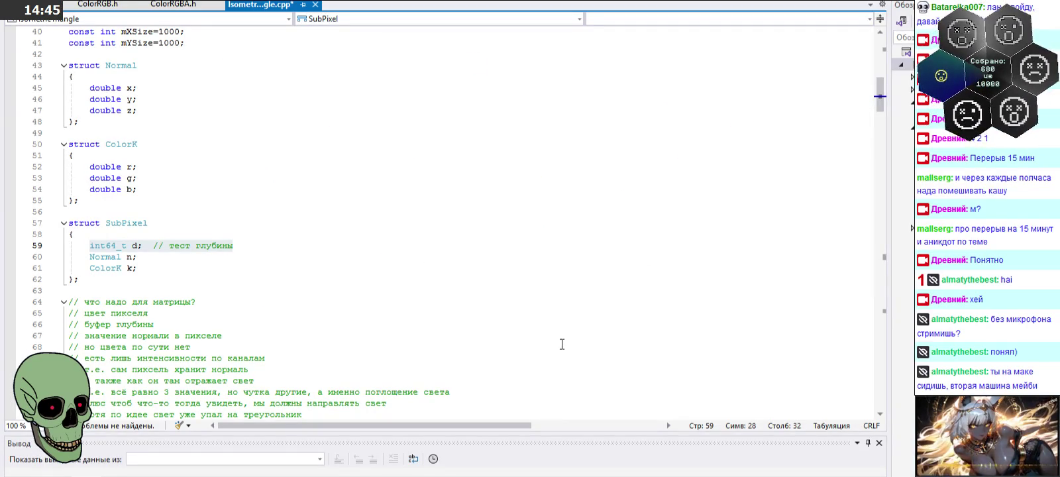
- Scroll through the comments, select SubPixel's three fields on lines 59–61, then return to Paint
scroll(563, 337, "down", 1)
scroll(564, 337, "down", 2)
scroll(562, 335, "down", 6)
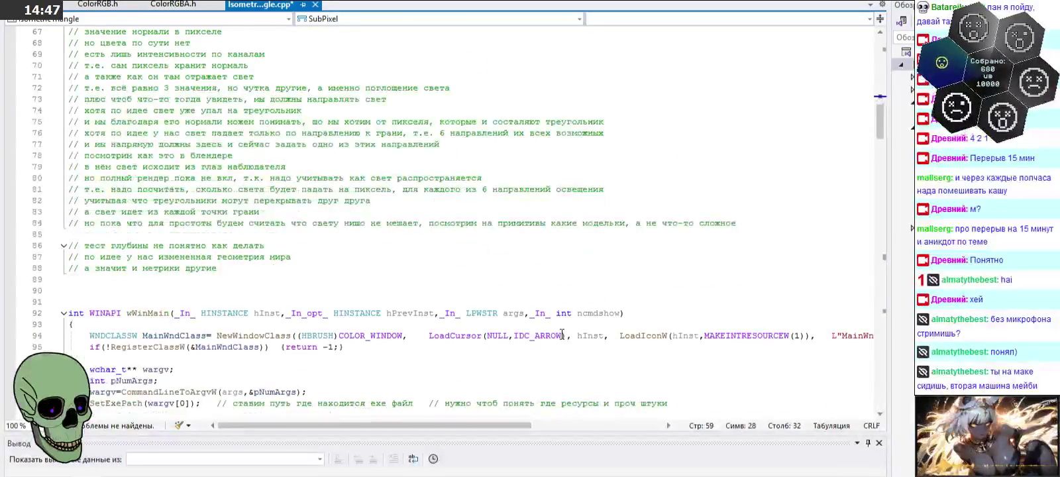
scroll(562, 335, "down", 4)
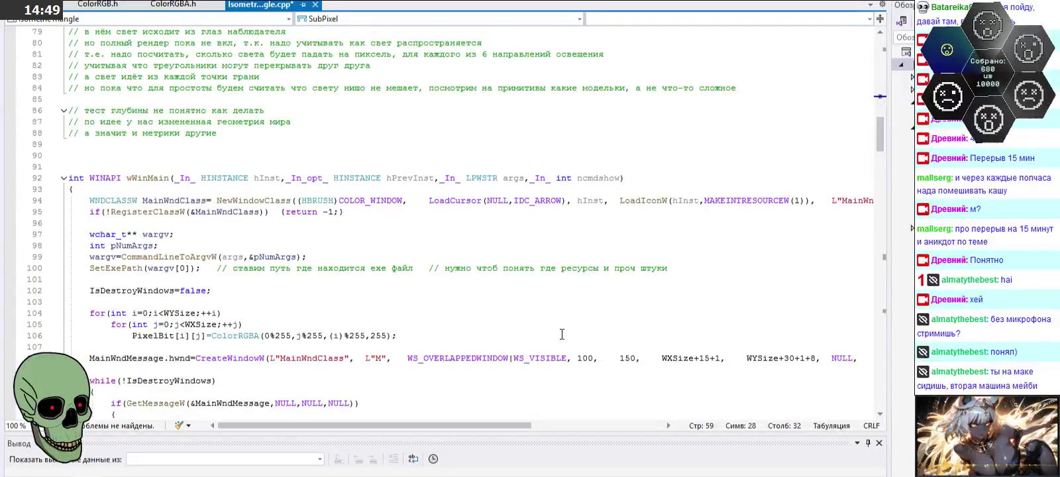
scroll(562, 334, "up", 5)
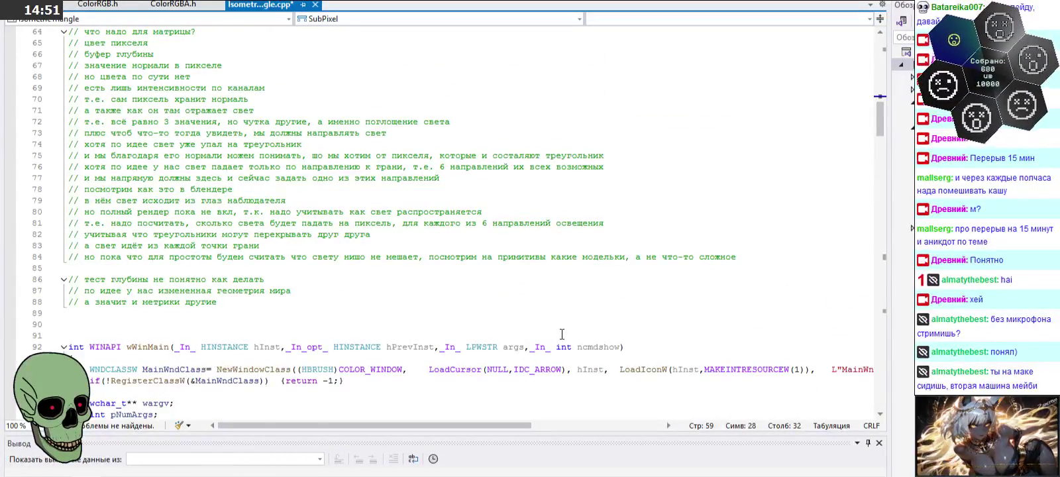
scroll(562, 334, "up", 5)
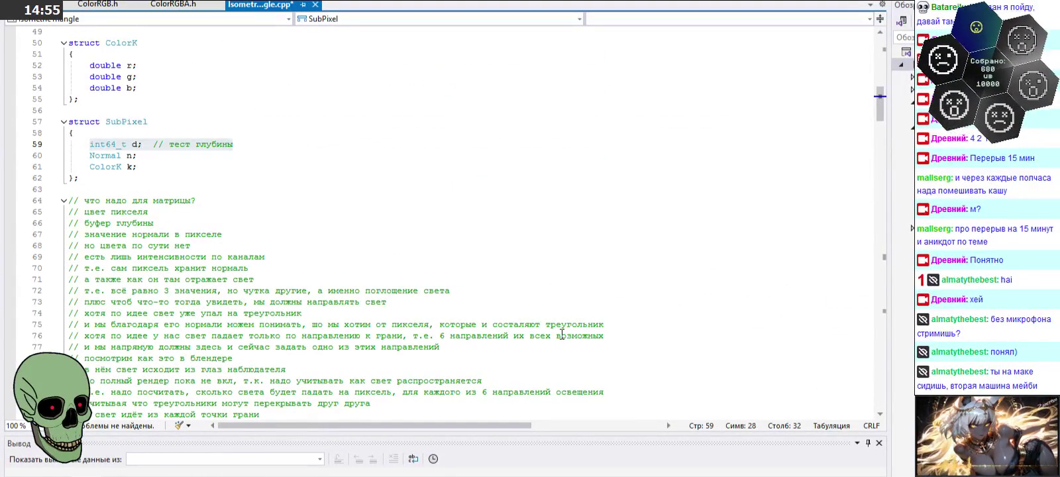
scroll(562, 335, "up", 1)
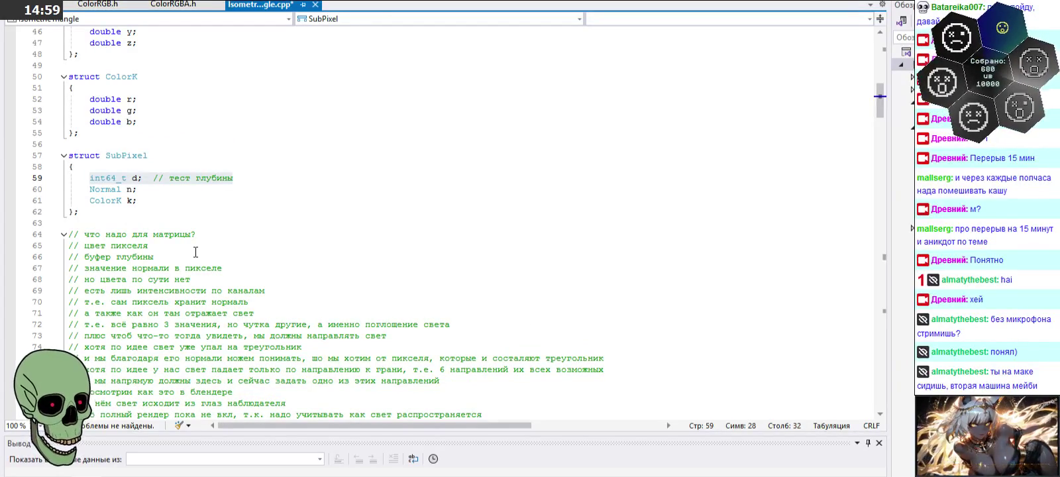
mouse_move(69, 177)
left_mouse_down()
mouse_move(122, 201)
mouse_move(69, 155)
left_mouse_up()
left_click(422, 225)
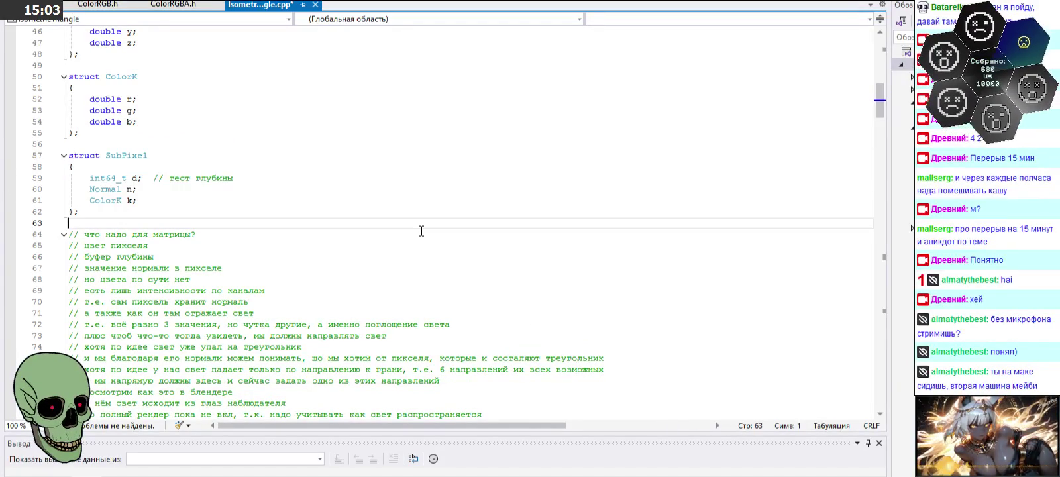
key("alt+Tab")
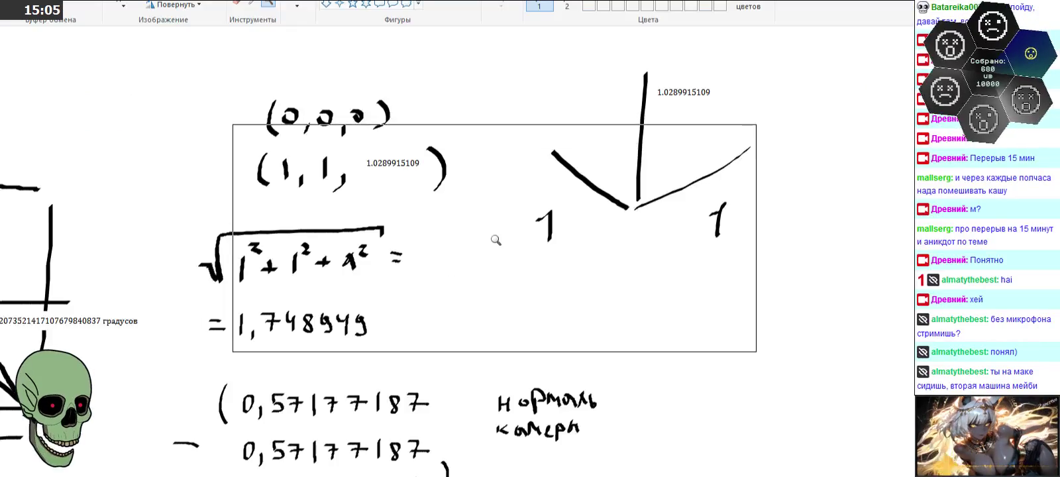
right_click(497, 241)
left_click(197, 213)
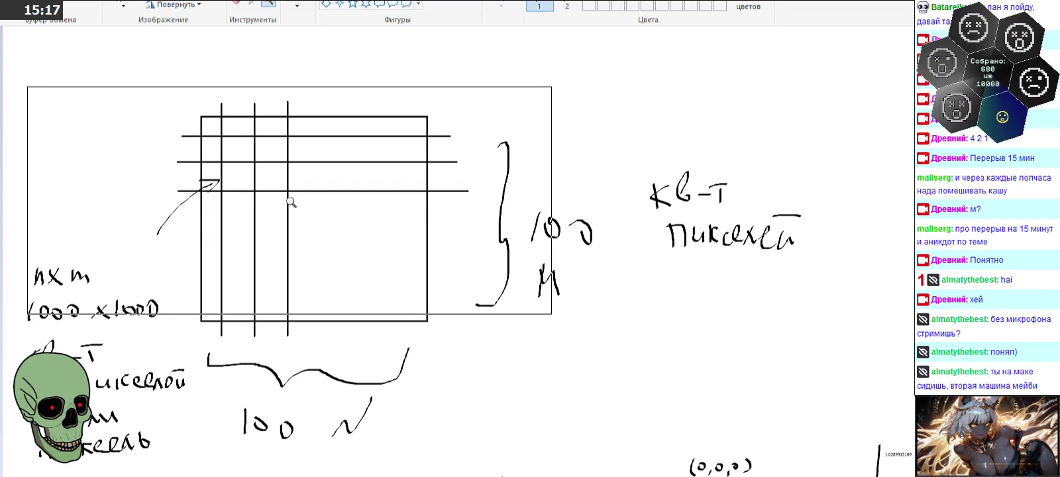
right_click(310, 135)
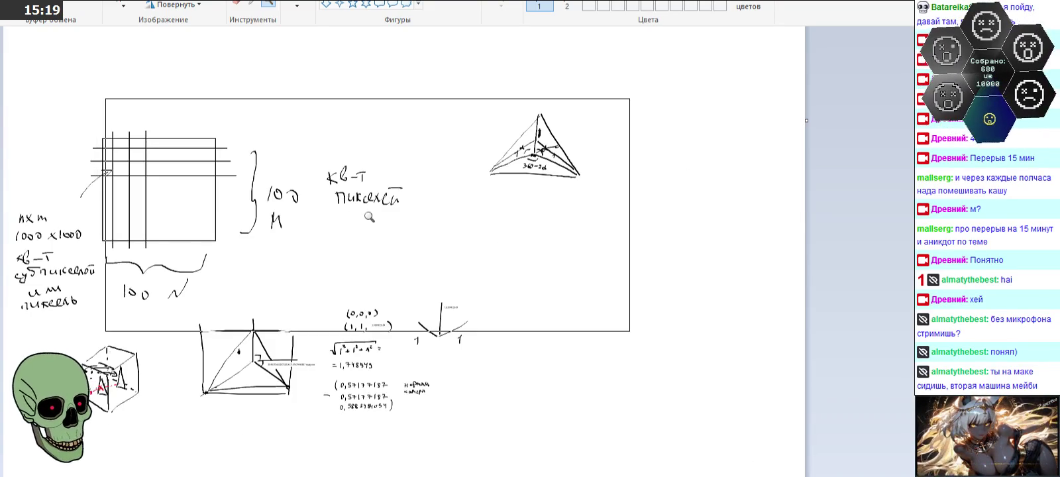
scroll(361, 242, "up", 1)
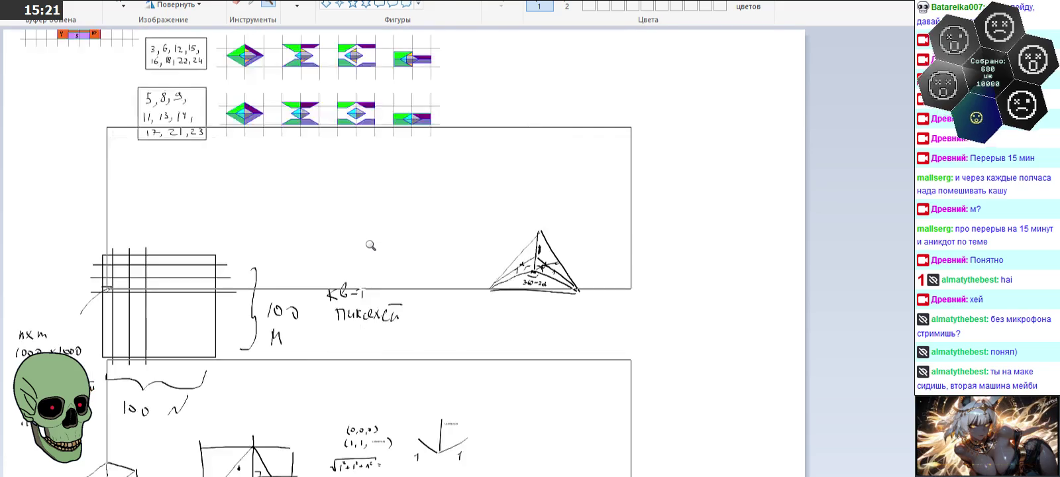
- Zoom in and out around the coloured diamond diagrams and their lower shapes
scroll(351, 238, "up", 4)
left_click(352, 240)
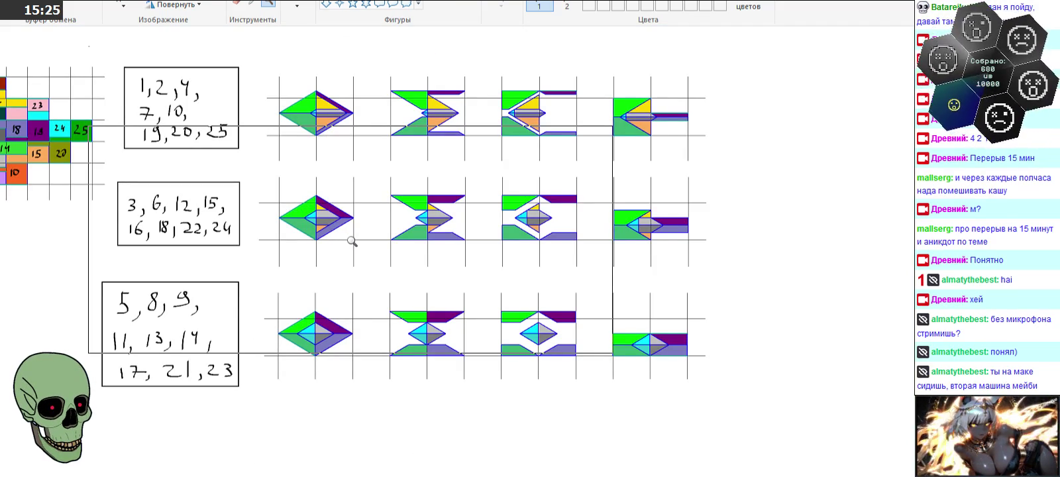
left_click(352, 241)
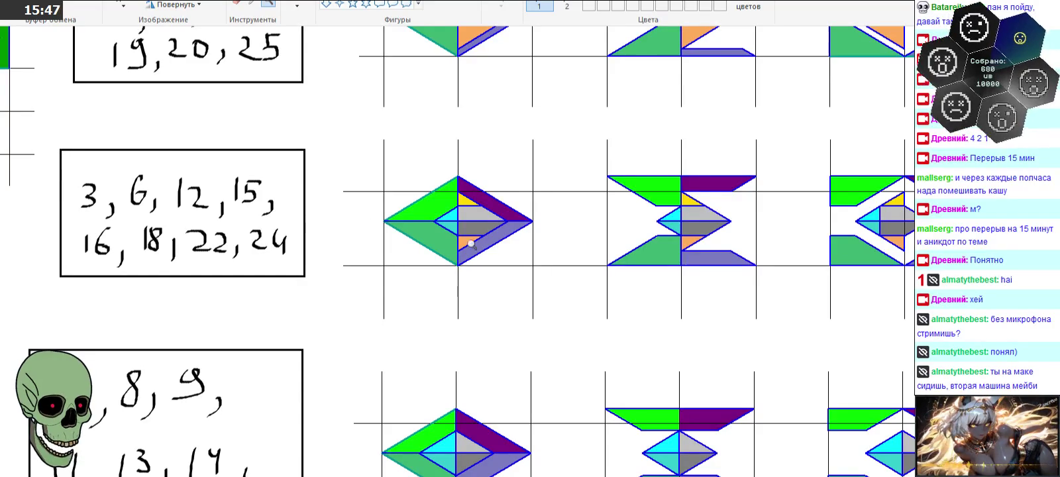
right_click(302, 242)
left_click(568, 245)
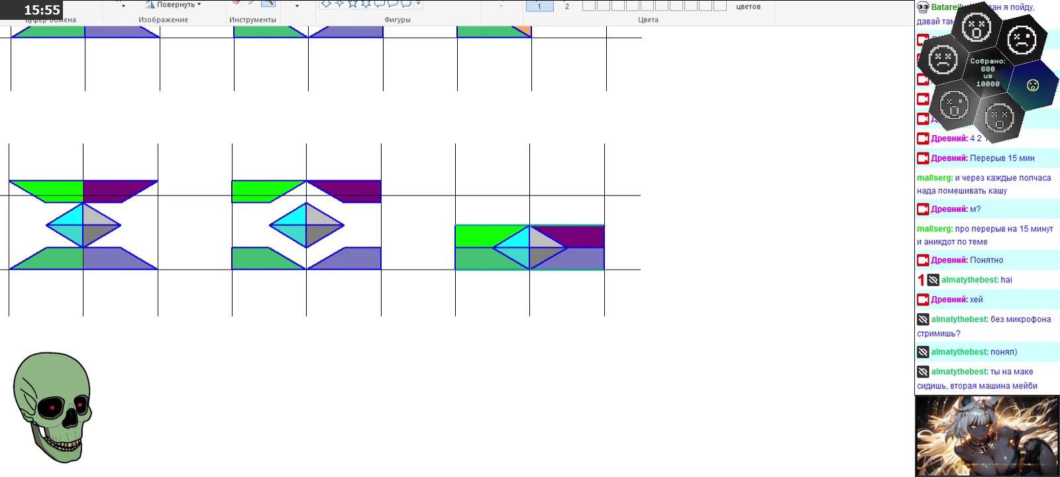
scroll(318, 428, "left", 3)
scroll(319, 428, "left", 3)
scroll(319, 428, "left", 3)
- Zoom in on the numbered tile grid, then out to show the number lists and whole diagram
right_click(319, 428)
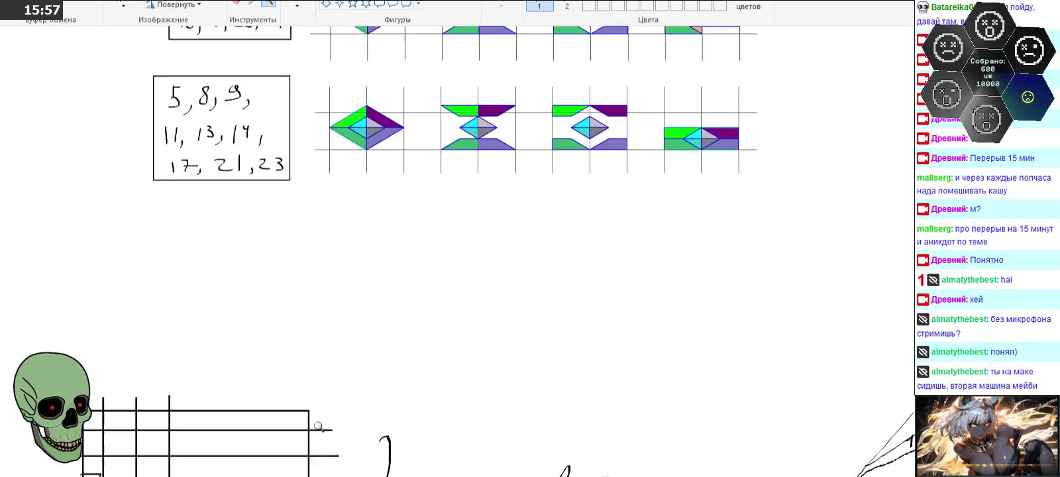
scroll(199, 265, "up", 5)
left_click(154, 250)
scroll(186, 226, "up", 2)
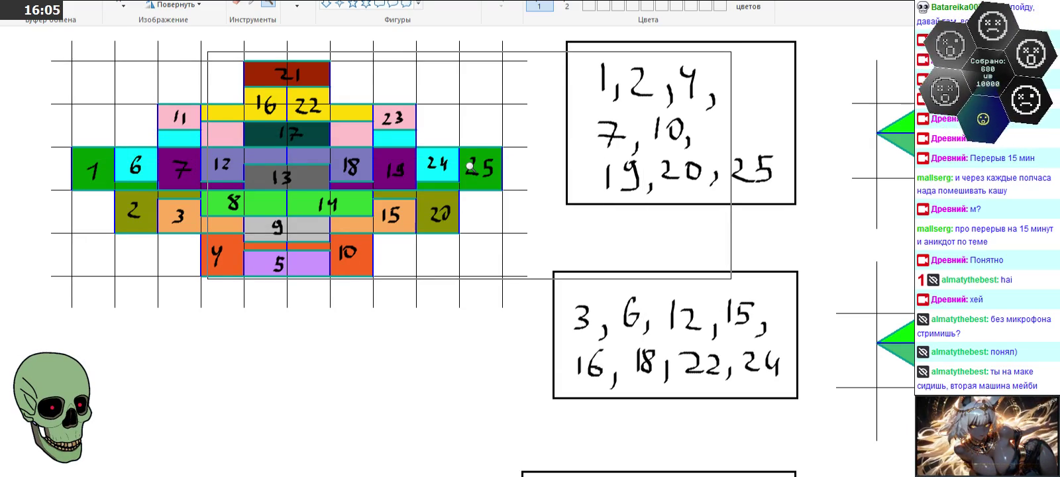
right_click(352, 243)
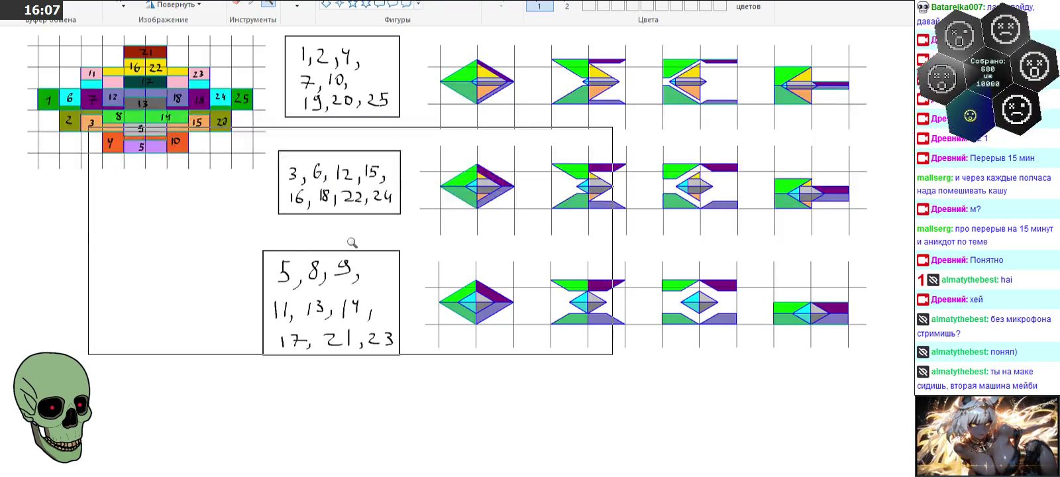
scroll(371, 255, "up", 3)
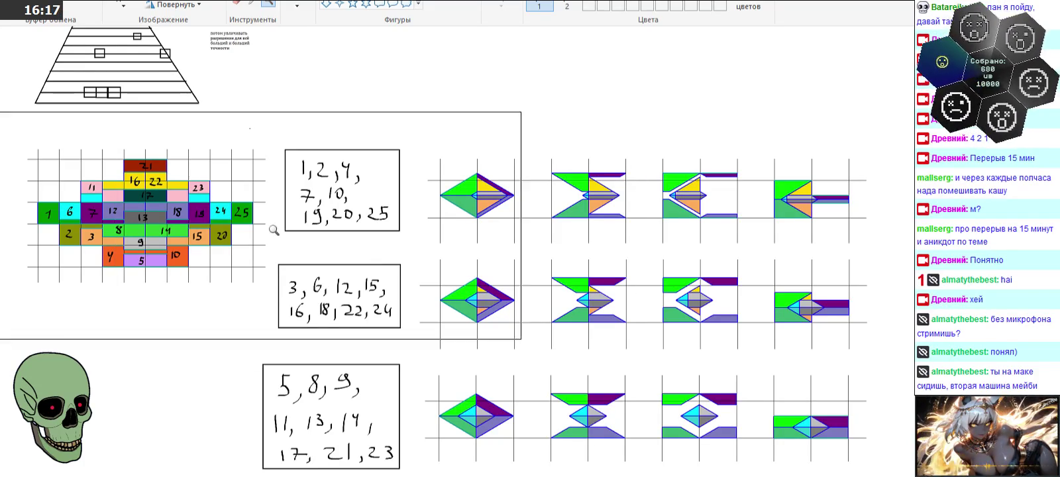
left_click(240, 225)
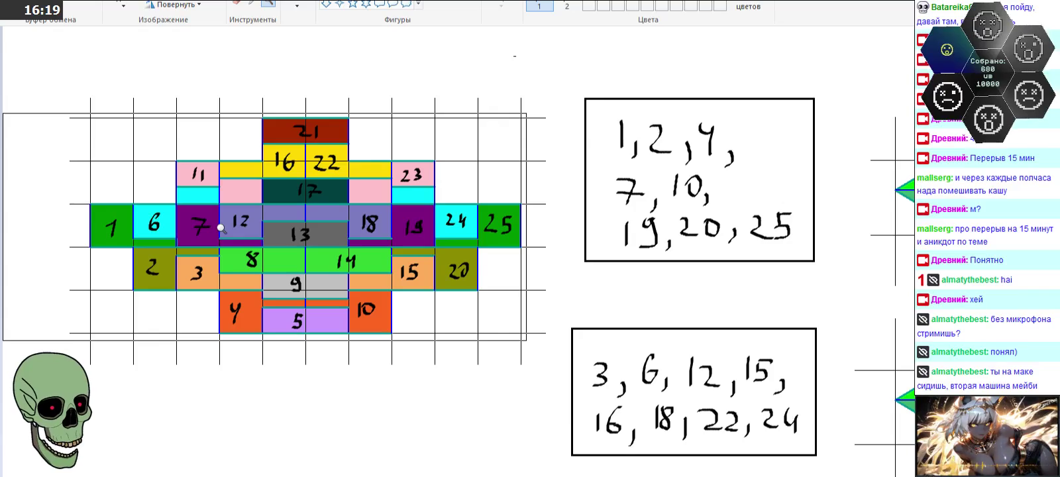
right_click(222, 227)
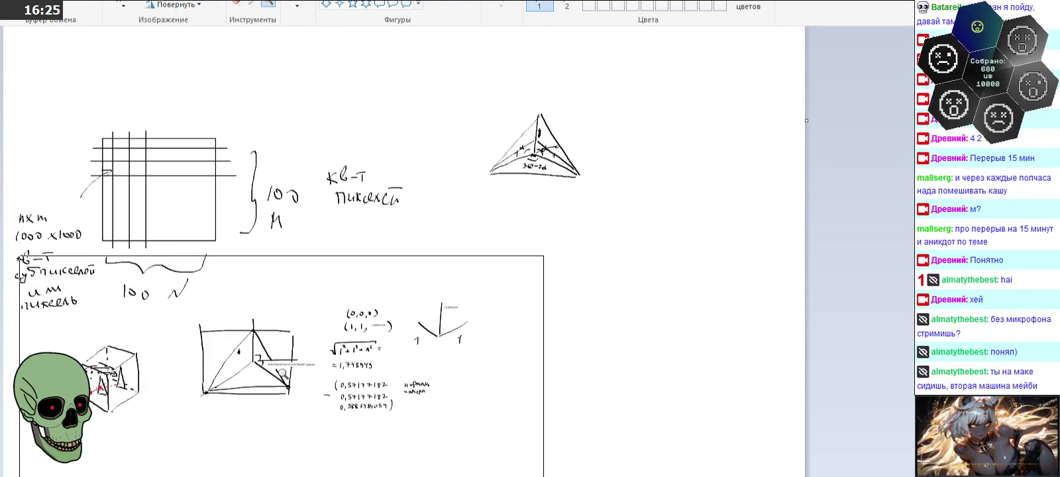
- Zoom in on the cube and normal calculations, then switch to Visual Studio
left_click(283, 375)
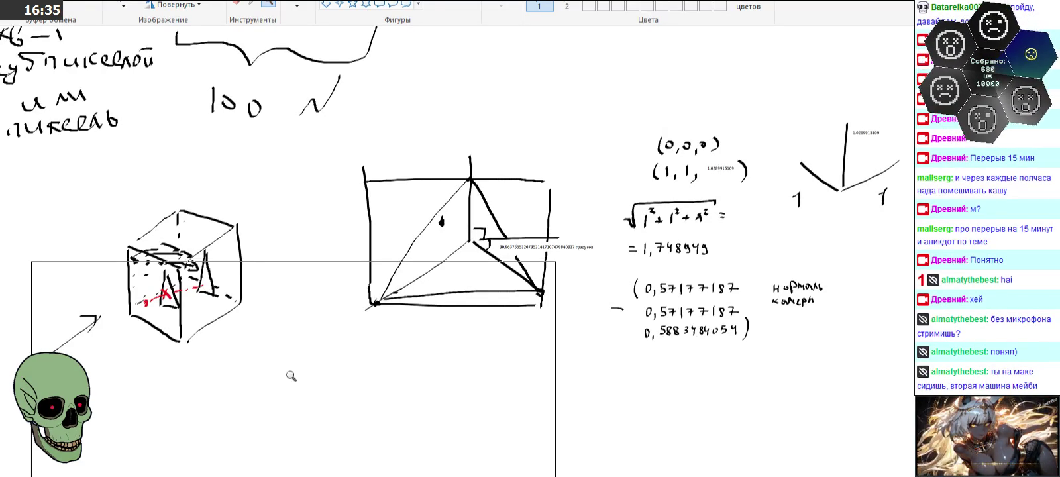
key("alt+Tab")
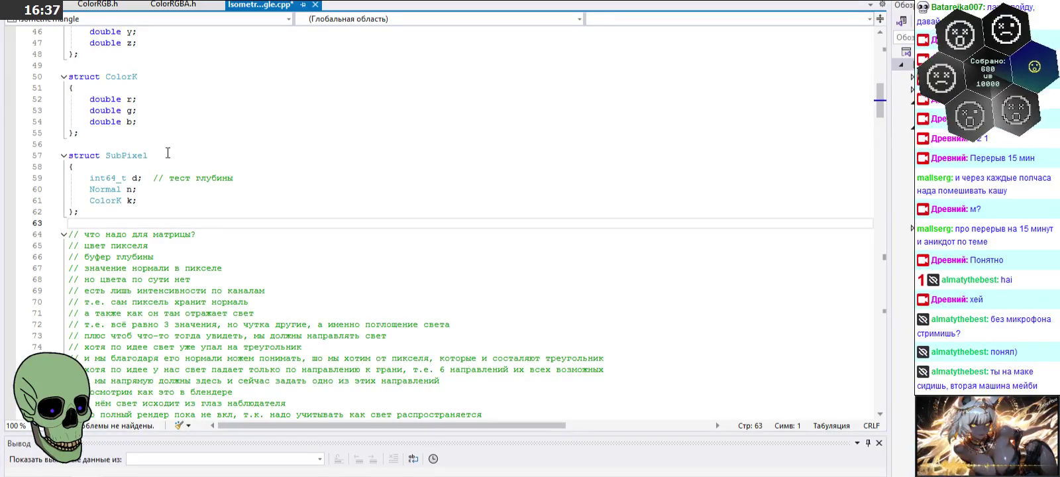
- Highlight the struct SubPixel lines 57–62, then clear the selection
left_click_drag(133, 212, 50, 156)
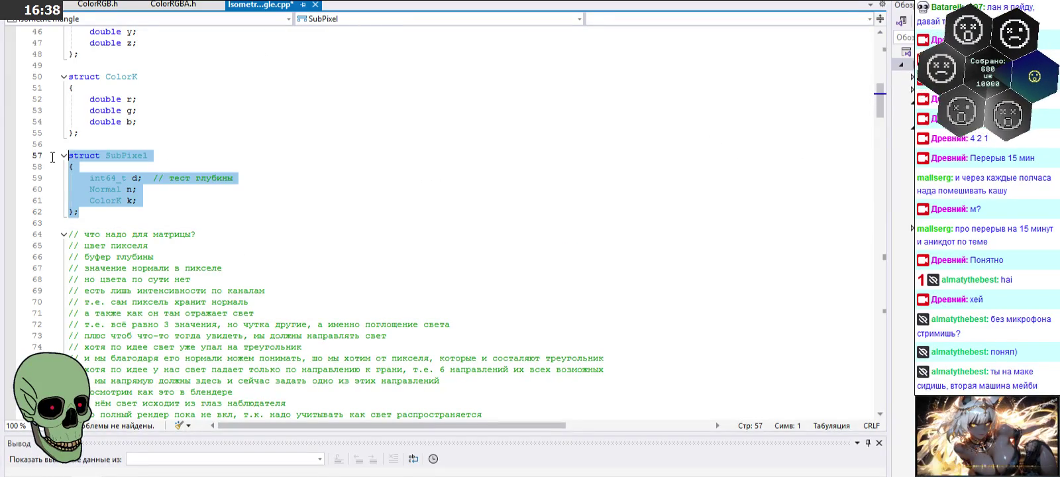
left_click(141, 212)
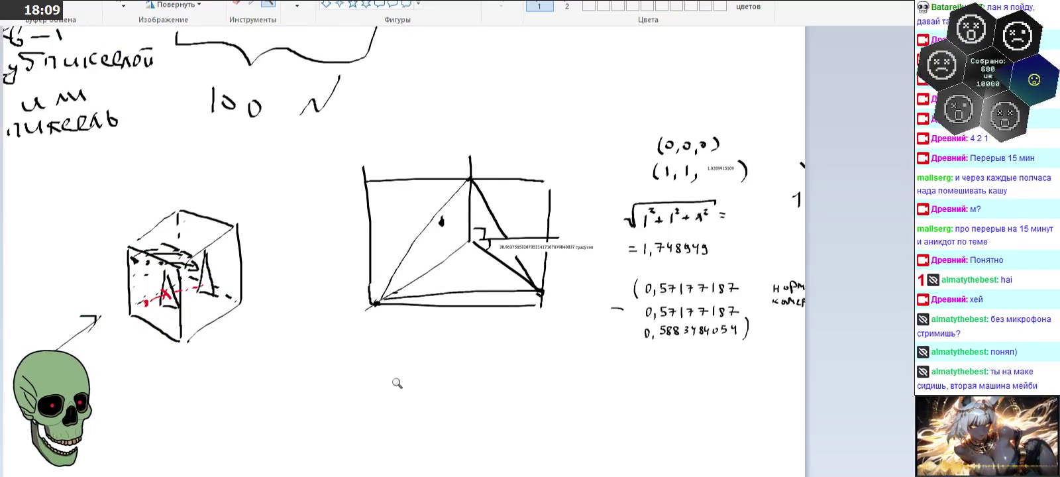
- Draw the large triangle and five horizontal cross lines across it, redoing one misplaced line
left_click(652, 345)
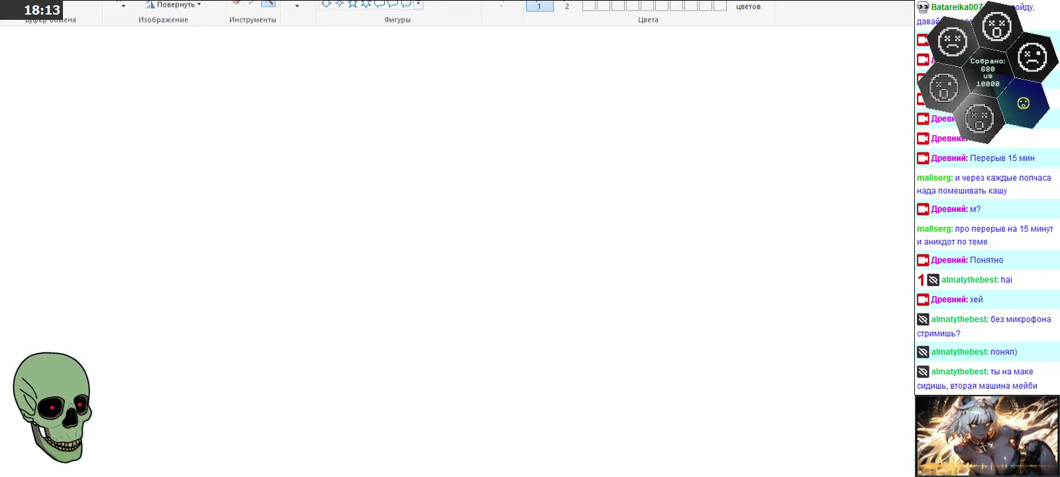
mouse_move(160, 369)
left_mouse_down()
mouse_move(412, 30)
mouse_move(626, 350)
left_mouse_up()
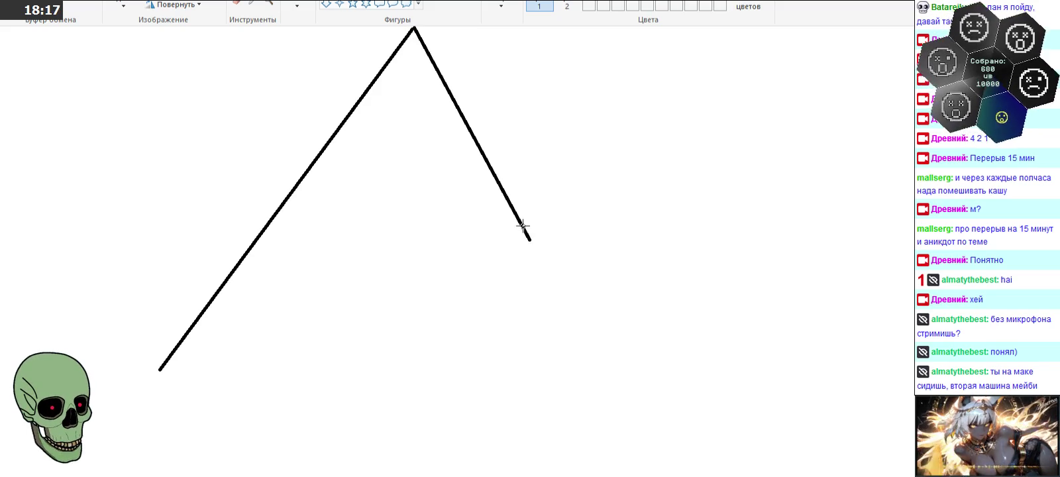
left_click_drag(159, 369, 630, 354)
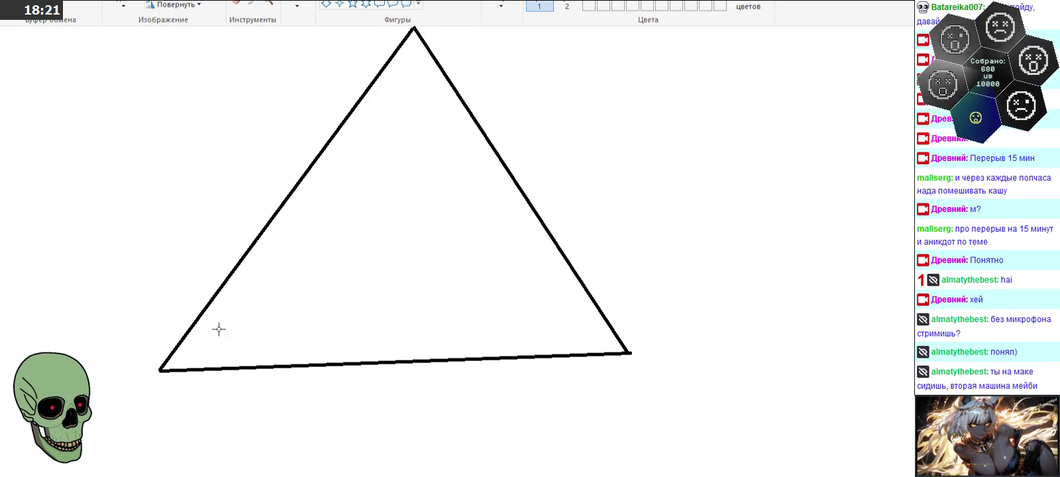
left_click_drag(204, 310, 587, 293)
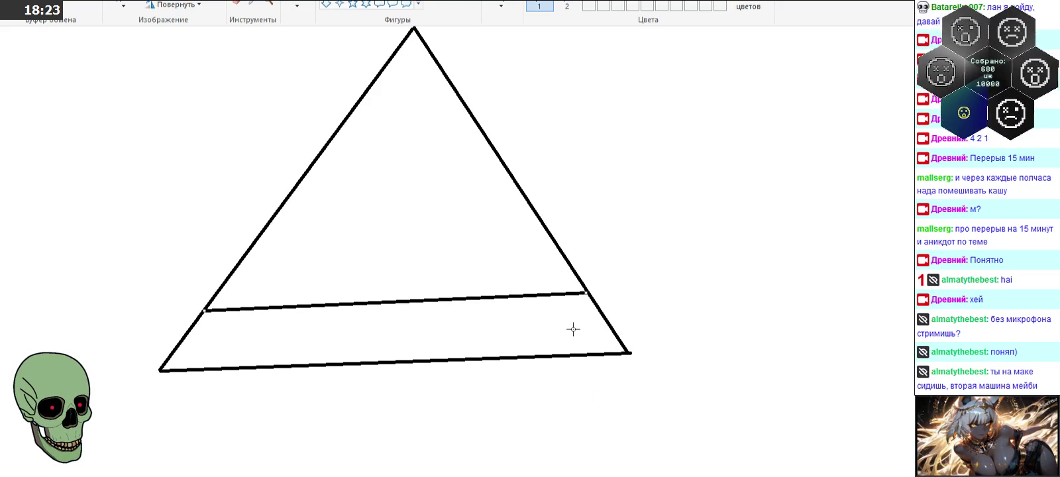
left_click_drag(247, 254, 554, 241)
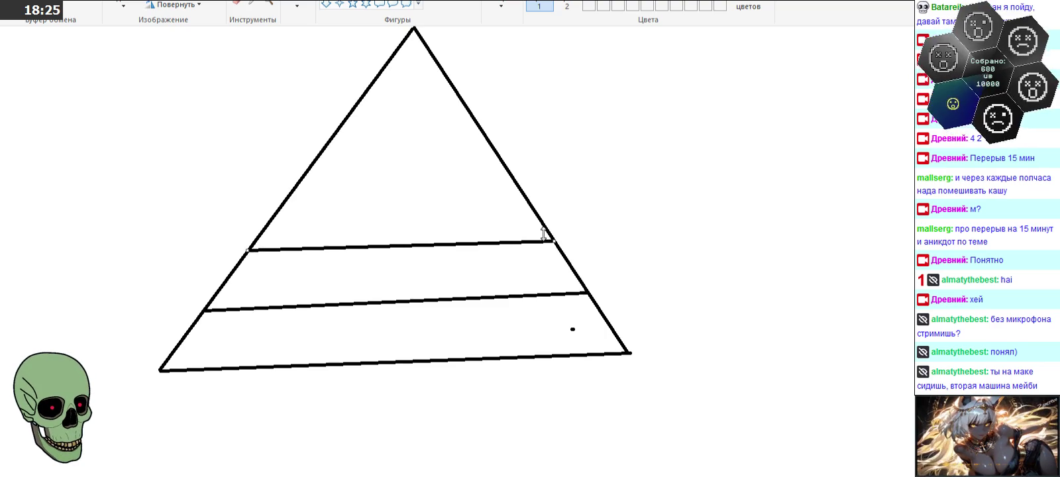
key("ctrl+z")
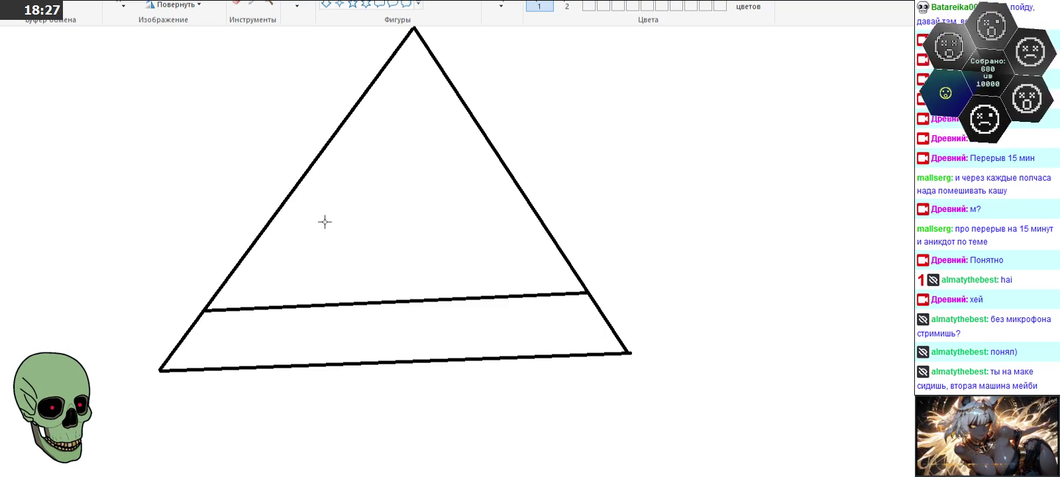
left_click_drag(250, 249, 548, 234)
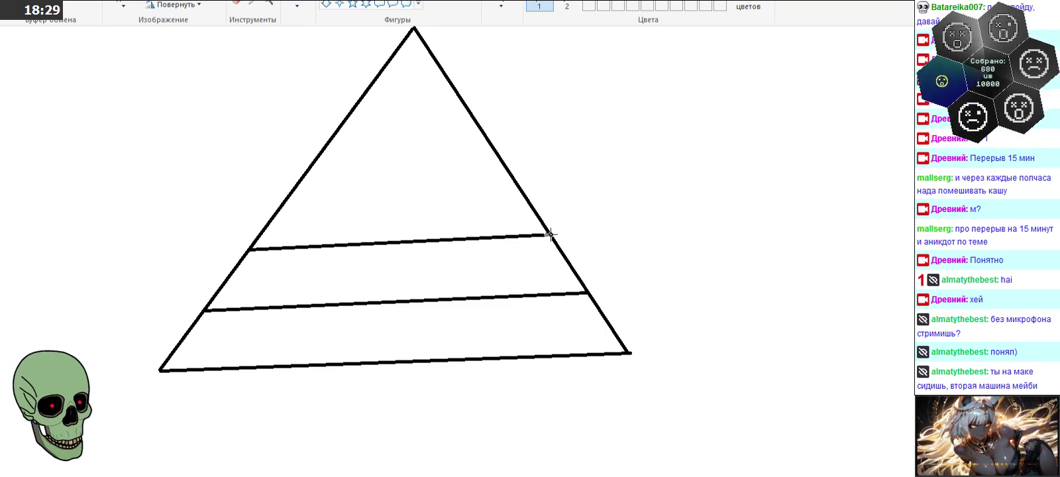
left_click_drag(294, 190, 513, 178)
left_click_drag(333, 137, 477, 127)
left_click_drag(365, 91, 448, 81)
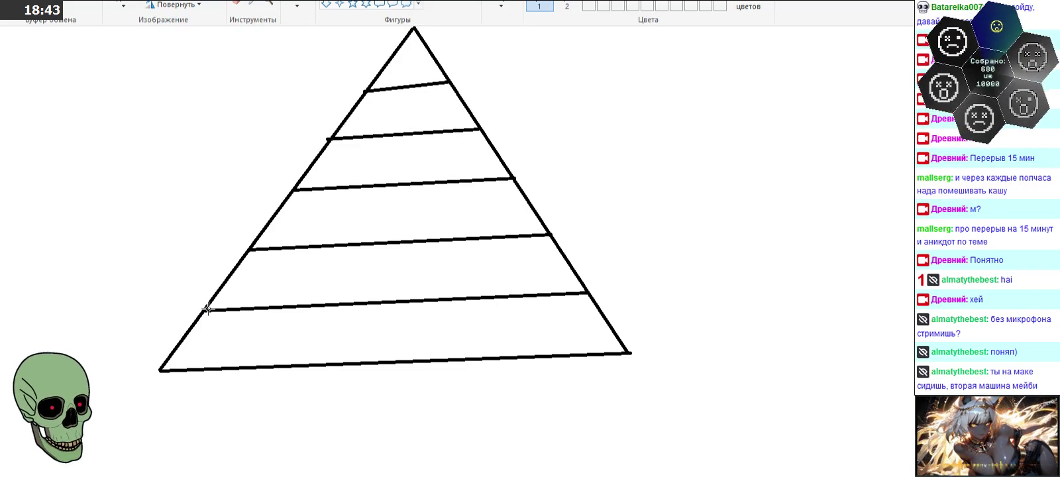
- Draw five slanted lines from each side down to the base, forming the triangular grid
left_click_drag(207, 310, 247, 367)
left_click_drag(252, 248, 320, 364)
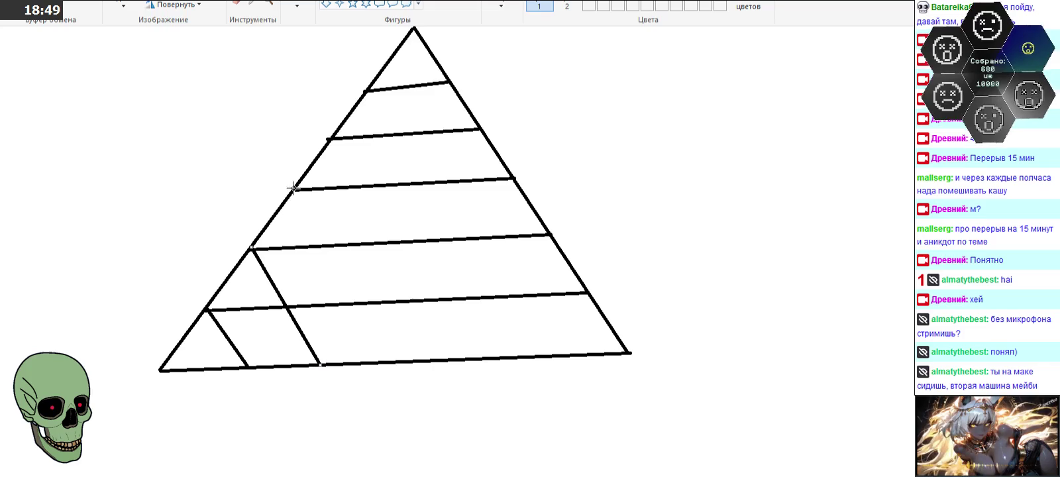
left_click_drag(295, 188, 393, 360)
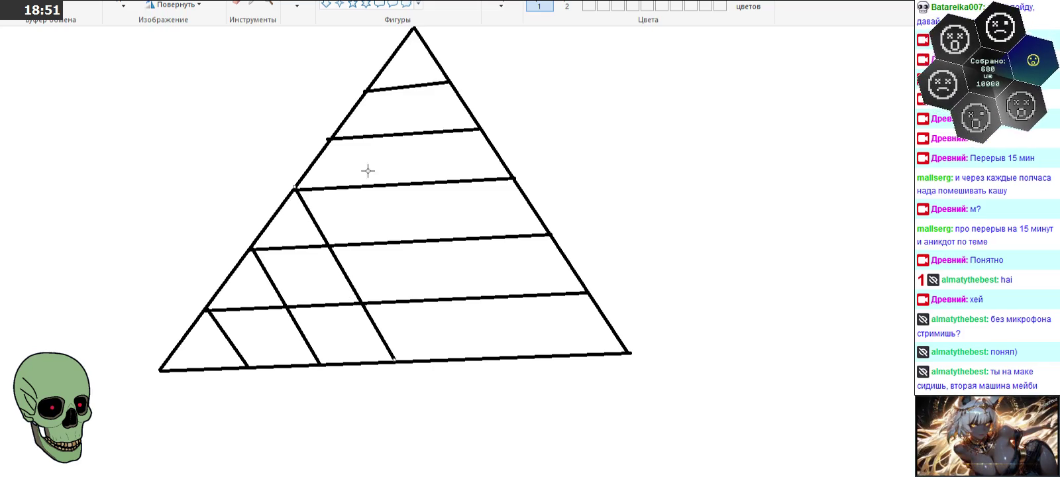
mouse_move(331, 139)
left_mouse_down()
mouse_move(437, 288)
mouse_move(451, 360)
left_mouse_up()
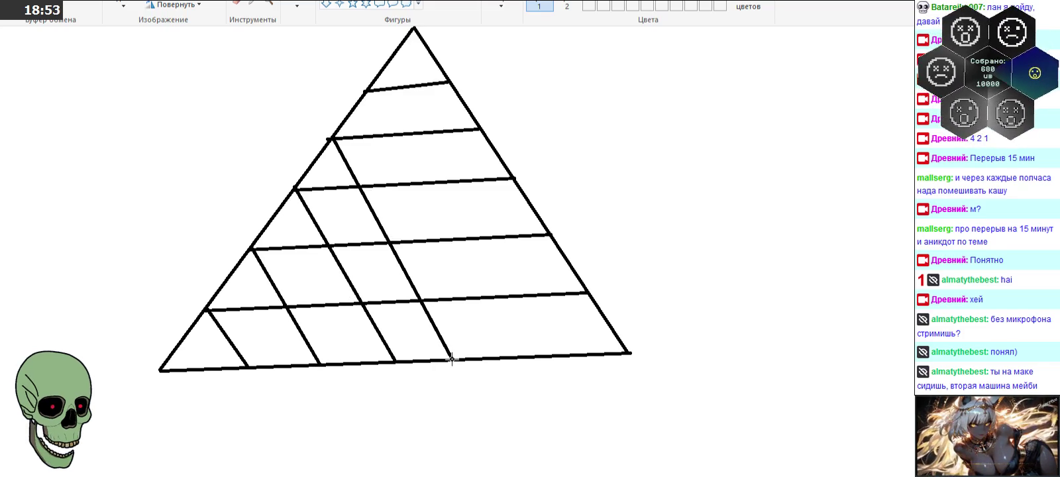
left_click_drag(364, 87, 515, 354)
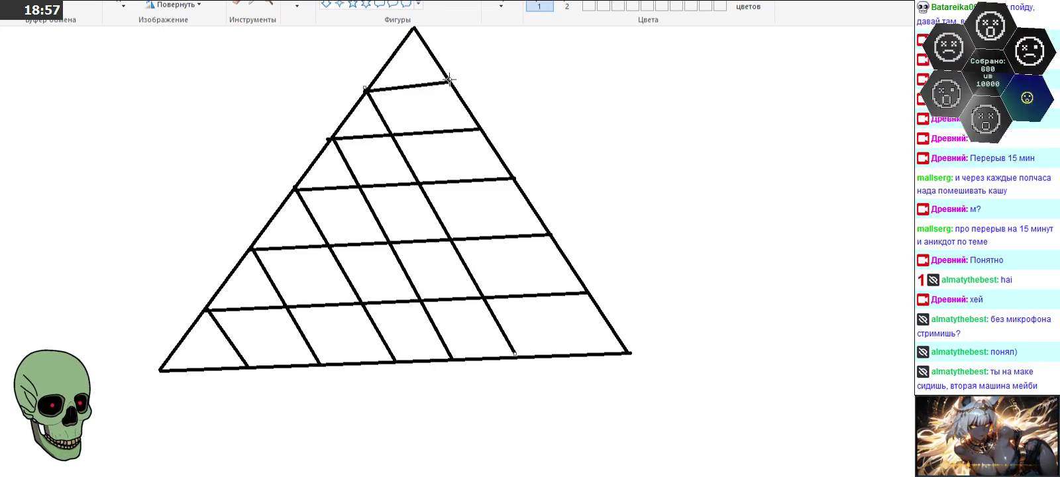
mouse_move(449, 81)
left_mouse_down()
mouse_move(288, 366)
mouse_move(247, 364)
left_mouse_up()
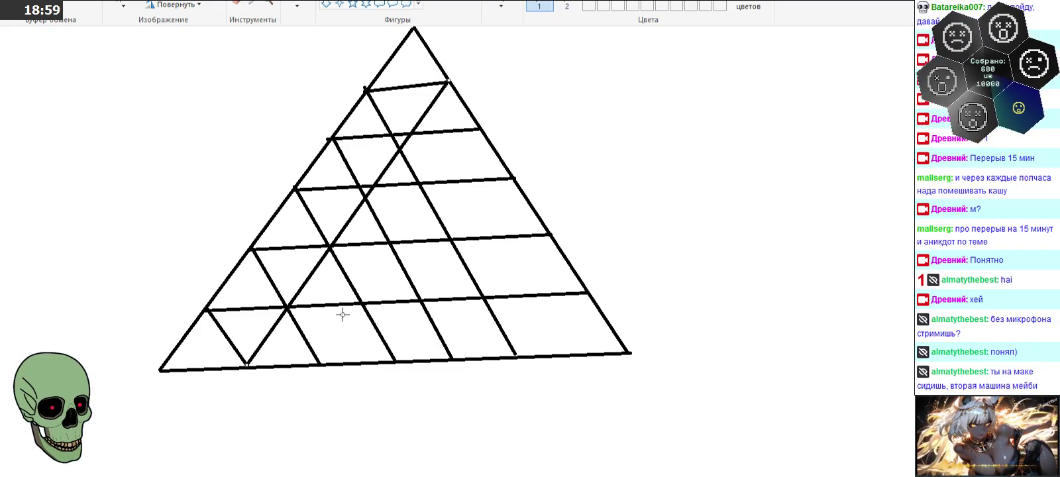
left_click_drag(481, 129, 316, 363)
left_click_drag(514, 179, 395, 358)
left_click_drag(550, 231, 452, 359)
left_click_drag(515, 356, 588, 293)
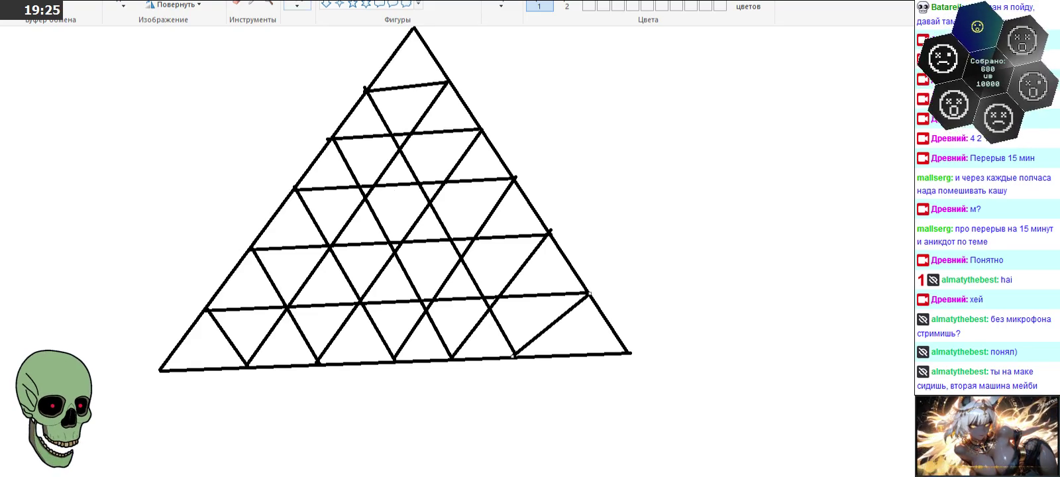
- Extend the base into an arrow labelled P and add a lettered arrow above the apex
mouse_move(633, 352)
left_mouse_down()
mouse_move(694, 359)
mouse_move(737, 381)
left_mouse_up()
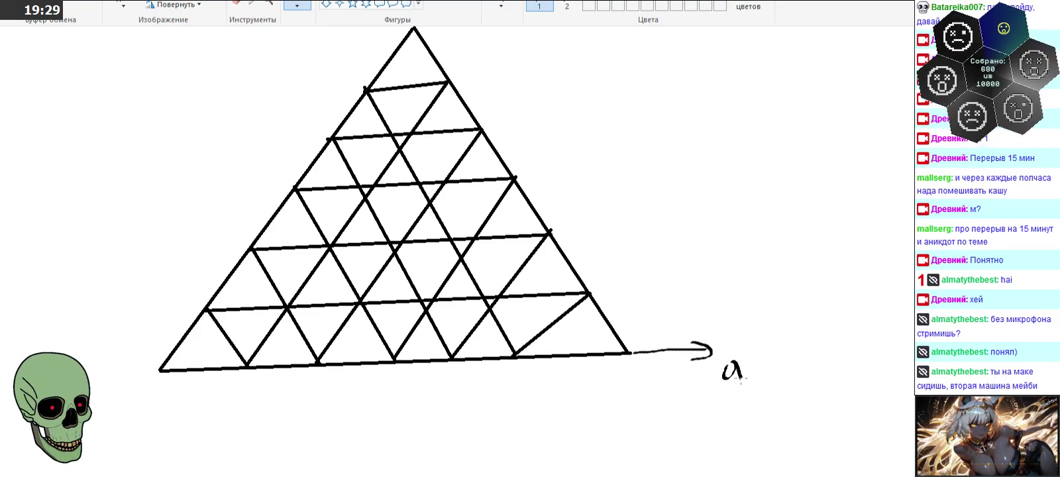
scroll(733, 378, "up", 3)
mouse_move(415, 140)
left_mouse_down()
mouse_move(439, 105)
mouse_move(444, 117)
left_mouse_up()
left_click_drag(485, 93, 472, 124)
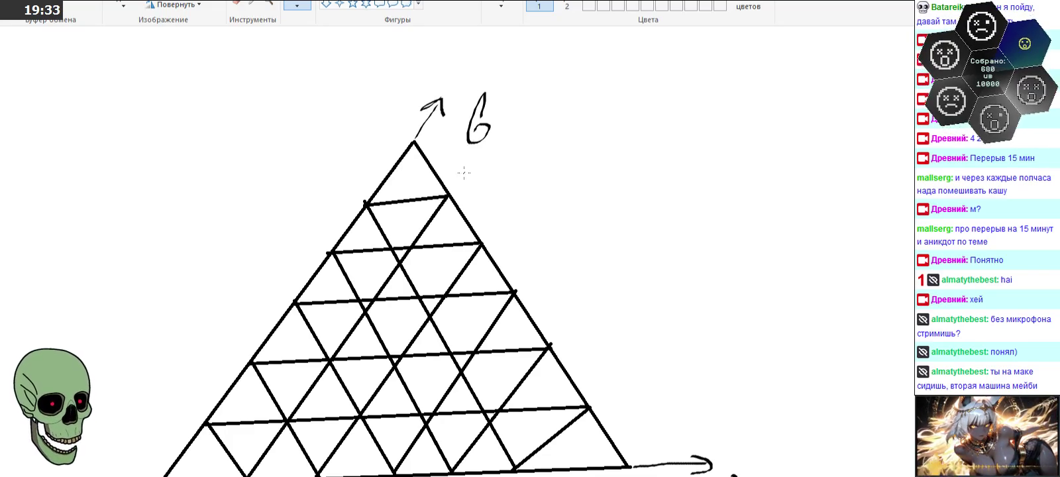
scroll(464, 173, "down", 3)
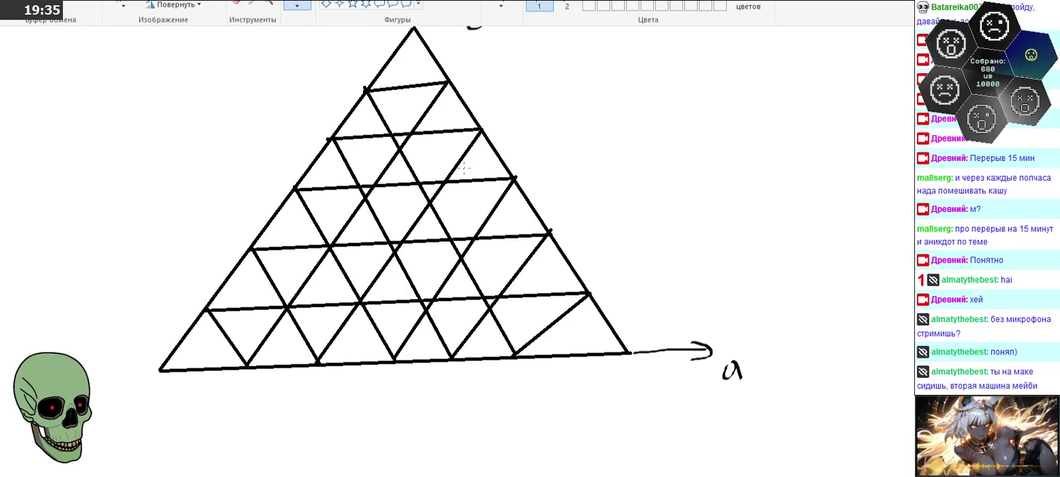
scroll(463, 167, "up", 3)
key("ctrl+z")
key("ctrl+z")
key("ctrl+z")
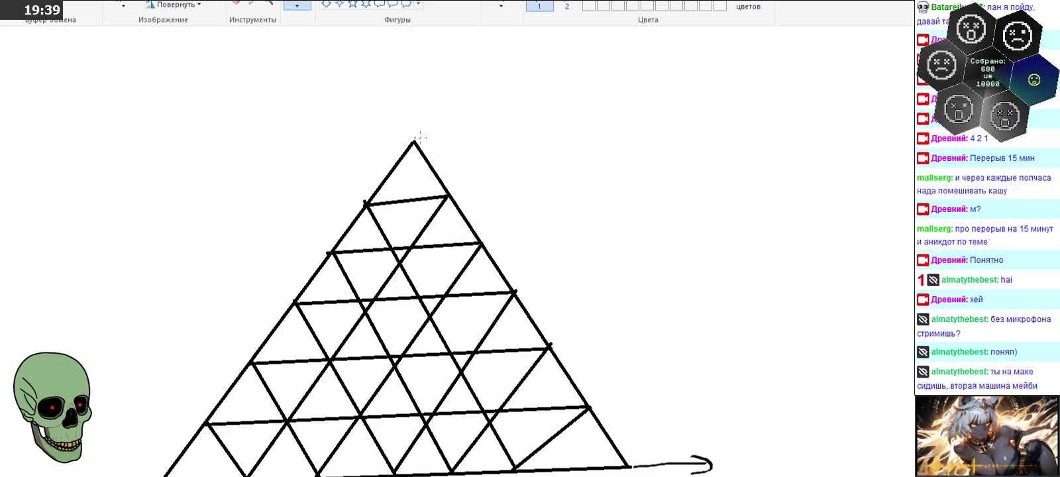
scroll(420, 137, "down", 3)
left_click_drag(726, 356, 727, 396)
left_click_drag(729, 355, 729, 371)
scroll(455, 197, "up", 3)
mouse_move(414, 140)
left_mouse_down()
mouse_move(429, 116)
mouse_move(472, 117)
left_mouse_up()
left_click_drag(481, 99, 472, 144)
scroll(474, 126, "down", 3)
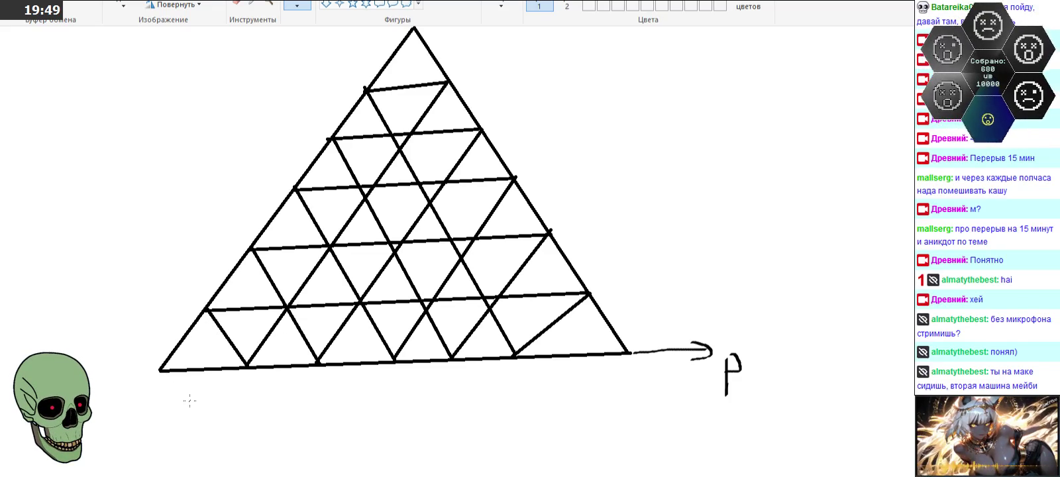
- Write the column numbers 1 to 6 beneath the triangle's base
left_click_drag(201, 398, 213, 410)
mouse_move(277, 388)
left_mouse_down()
mouse_move(281, 405)
mouse_move(304, 408)
left_mouse_up()
left_click_drag(361, 381, 356, 401)
mouse_move(415, 371)
left_mouse_down()
mouse_move(430, 385)
mouse_move(428, 407)
left_mouse_up()
left_click_drag(474, 368, 475, 390)
mouse_move(475, 371)
left_mouse_down()
mouse_move(496, 369)
mouse_move(476, 406)
left_mouse_up()
left_click_drag(571, 369, 567, 396)
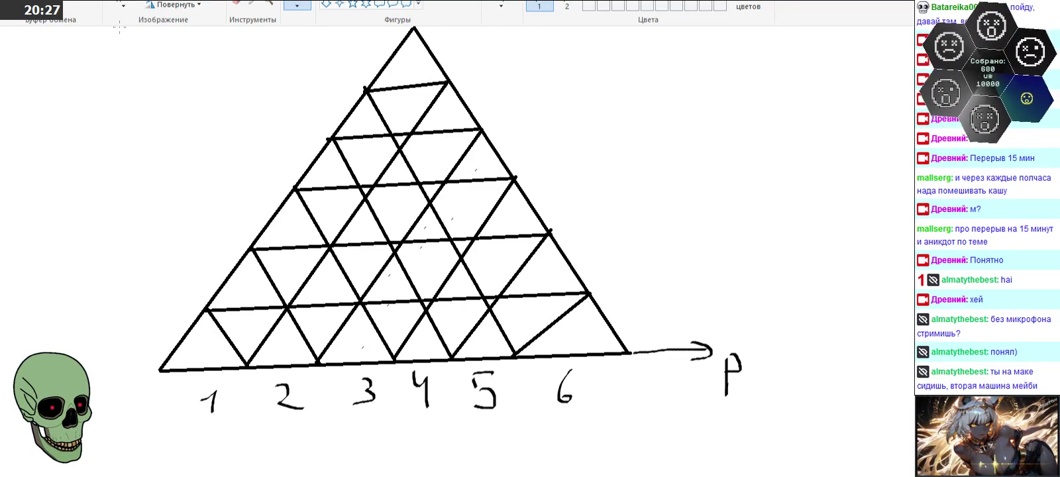
left_click(123, 5)
- Delete the numbers and leftover strokes under the base, then fill an upward triangle red
left_click_drag(196, 379, 561, 417)
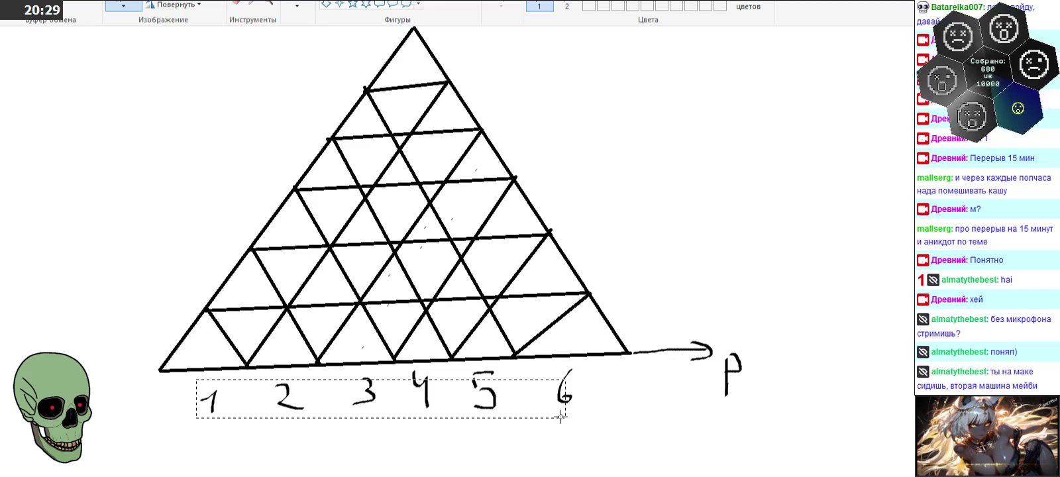
right_click(555, 424)
left_click(584, 366)
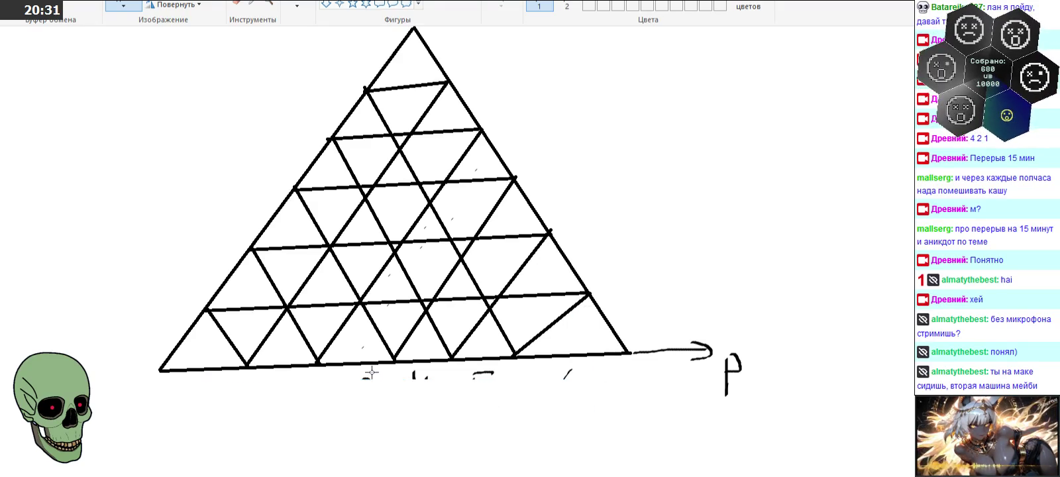
left_click_drag(364, 371, 639, 406)
right_click(591, 398)
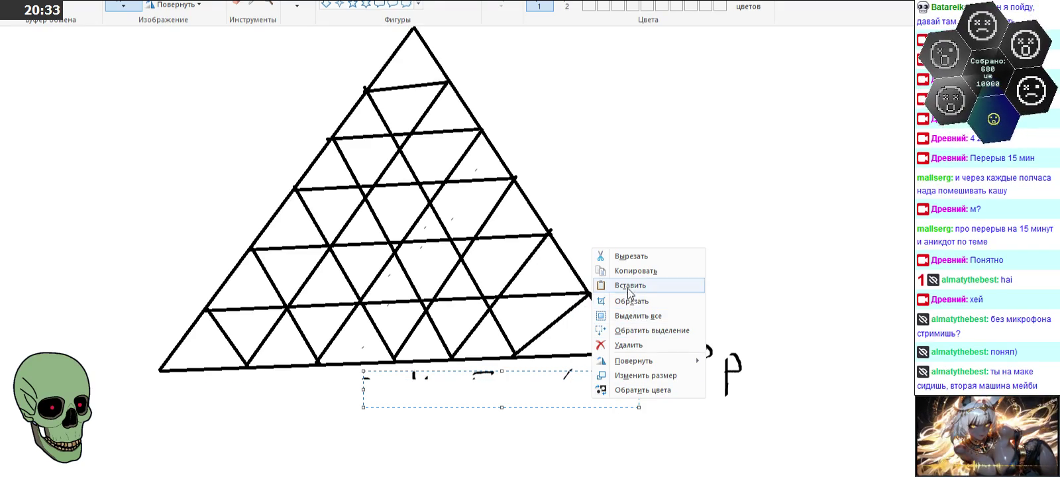
left_click(628, 344)
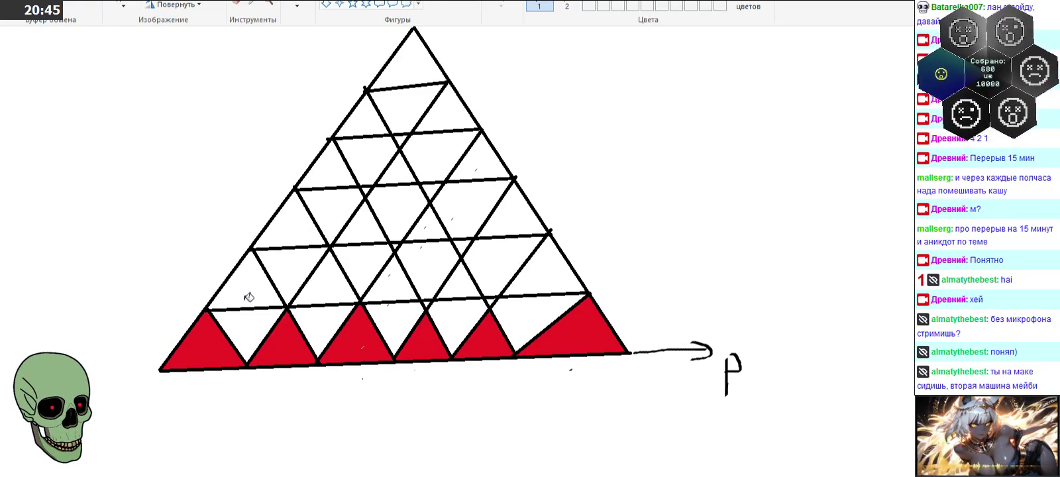
left_click(247, 291)
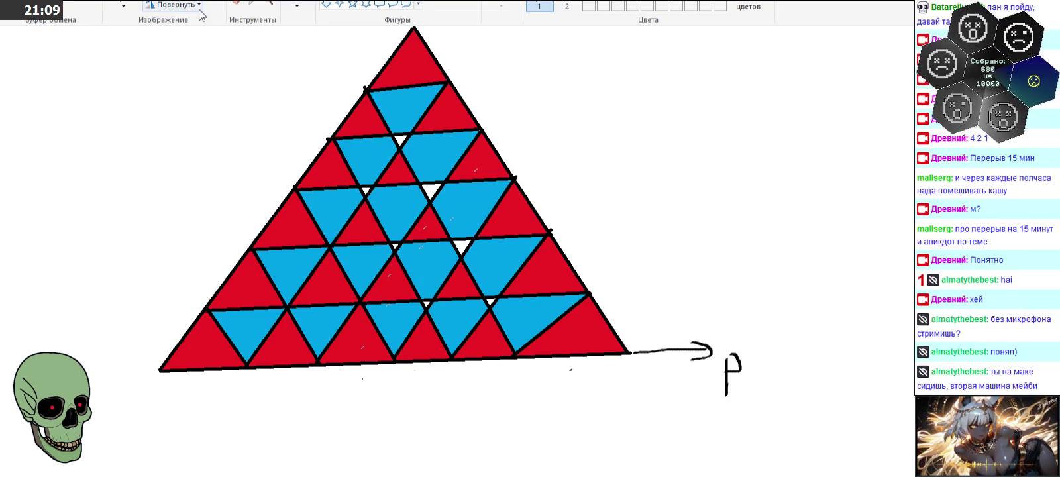
- Switch to the Brushes tool to dot the bottom-row red triangles
left_click(298, 5)
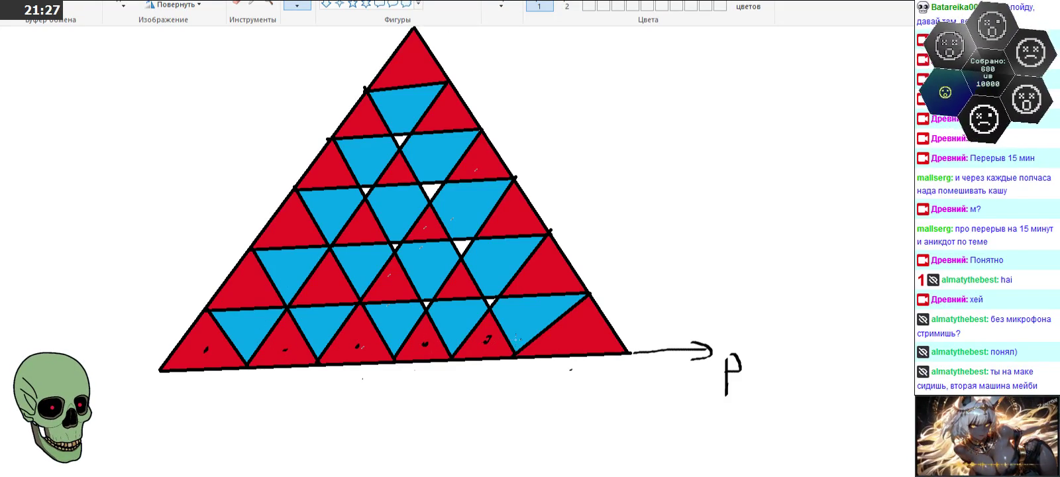
- Handwrite row numbers 1–6 up the triangle's left edge, with an arrow after 6
left_click_drag(130, 342, 140, 353)
left_click_drag(159, 272, 178, 287)
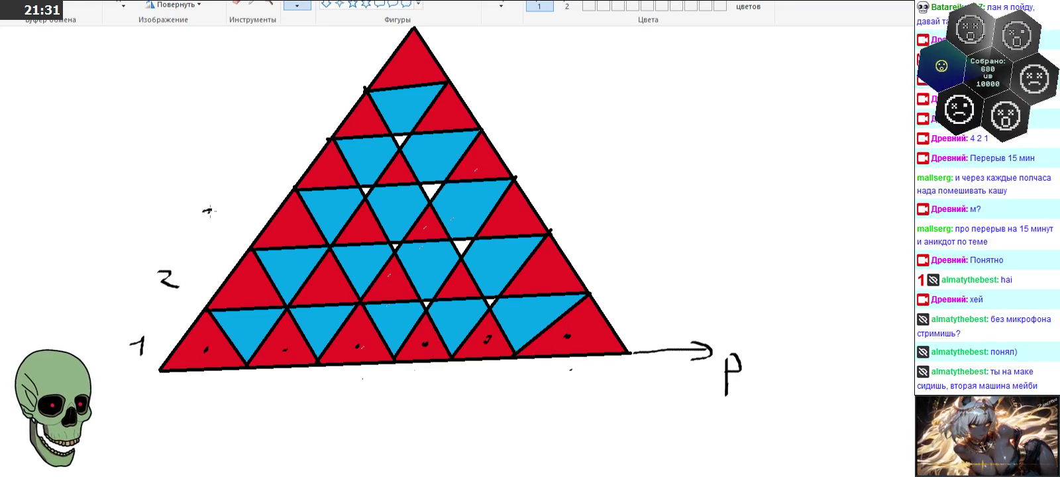
left_click_drag(204, 209, 205, 224)
mouse_move(245, 144)
left_mouse_down()
mouse_move(260, 147)
mouse_move(260, 170)
left_mouse_up()
left_click_drag(277, 108, 277, 121)
mouse_move(278, 106)
left_mouse_down()
mouse_move(292, 106)
mouse_move(278, 130)
left_mouse_up()
mouse_move(337, 51)
left_mouse_down()
mouse_move(331, 63)
mouse_move(376, 58)
mouse_move(368, 65)
left_mouse_up()
- Draw small arrows after row numbers 5, 4, 3 and 2
mouse_move(306, 109)
left_mouse_down()
mouse_move(333, 105)
mouse_move(325, 111)
left_mouse_up()
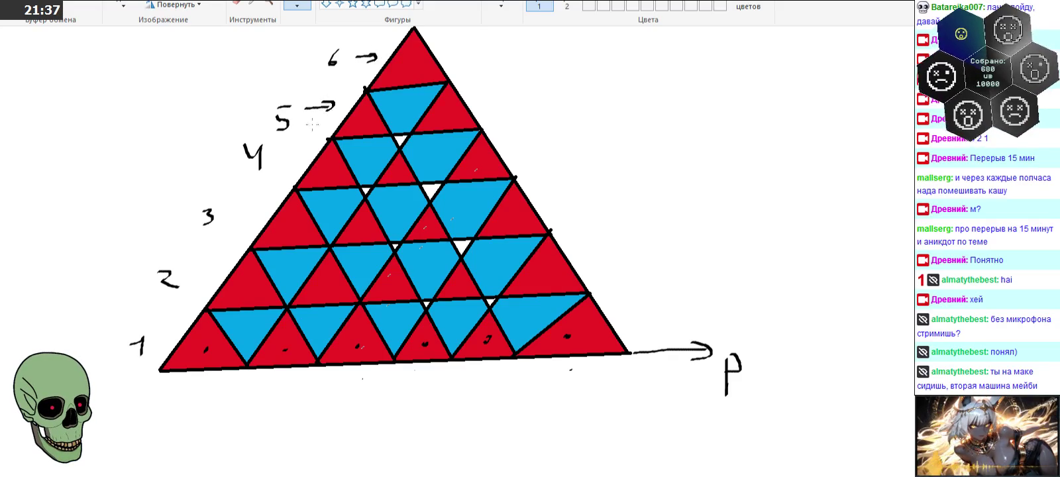
left_click_drag(278, 152, 308, 154)
left_click_drag(299, 148, 301, 161)
left_click_drag(235, 214, 257, 212)
left_click_drag(248, 205, 249, 219)
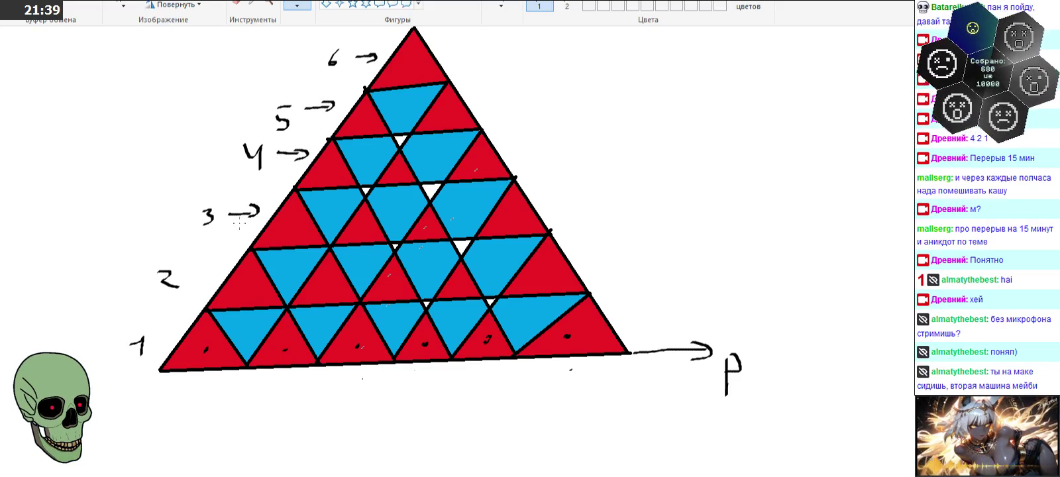
left_click_drag(190, 275, 217, 270)
left_click_drag(210, 263, 215, 268)
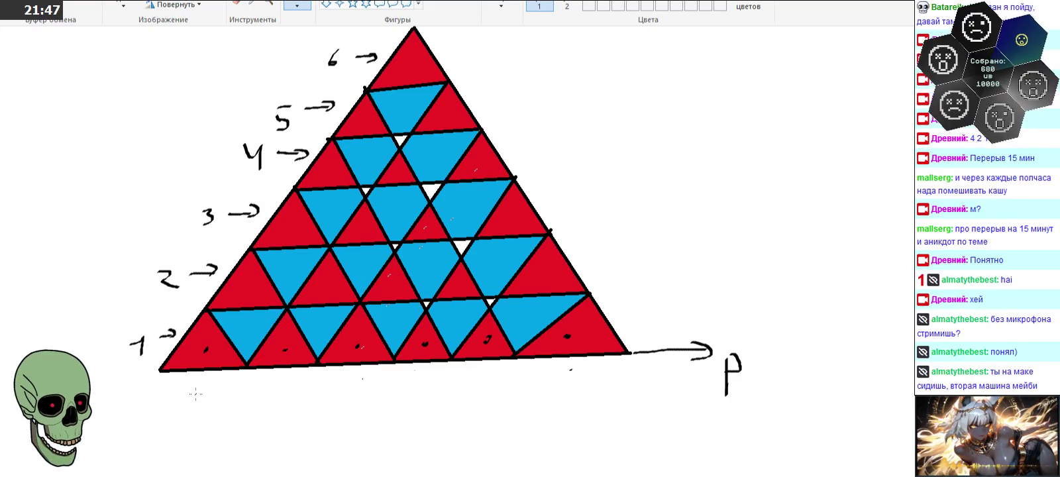
- Write column number 1 below the base and add slanted arrows beside columns 6 and 5
left_click_drag(189, 395, 207, 412)
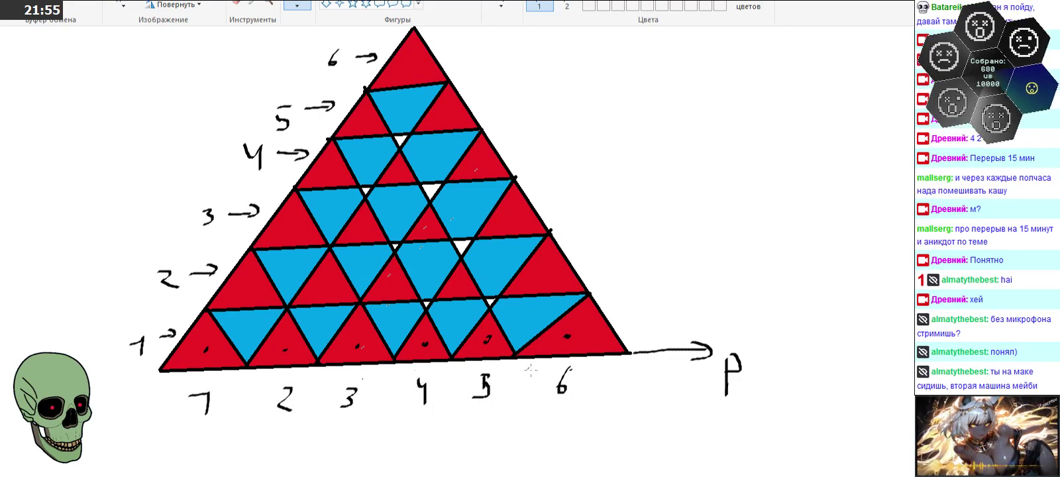
left_click_drag(525, 390, 536, 384)
left_click_drag(446, 398, 463, 390)
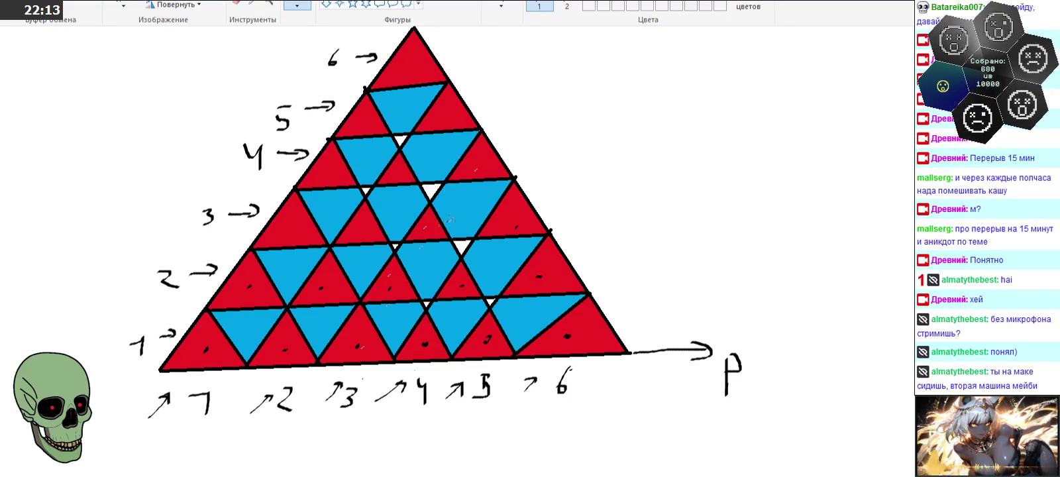
- Dot red triangles black and blue ones yellow, then outline the bottom-row cell above column 3 in yellow
left_click(364, 228)
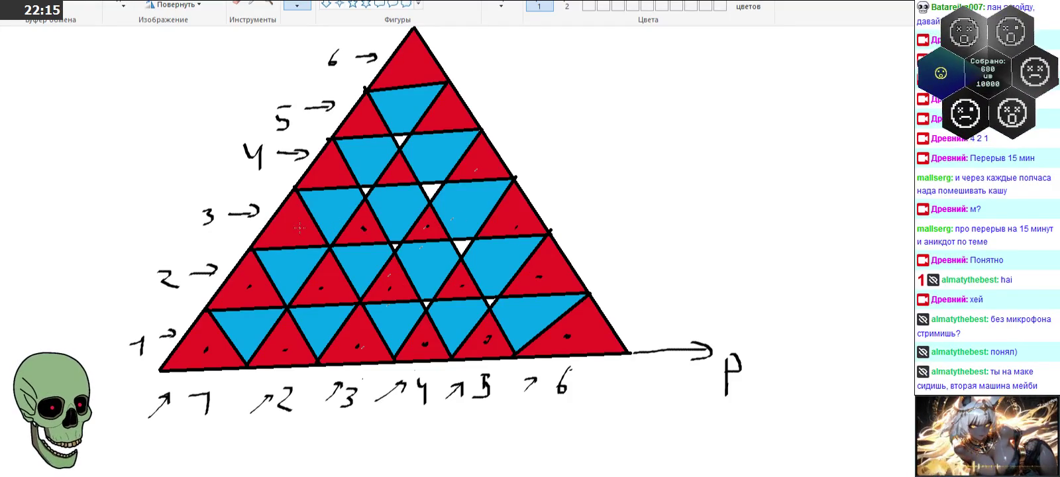
left_click(444, 111)
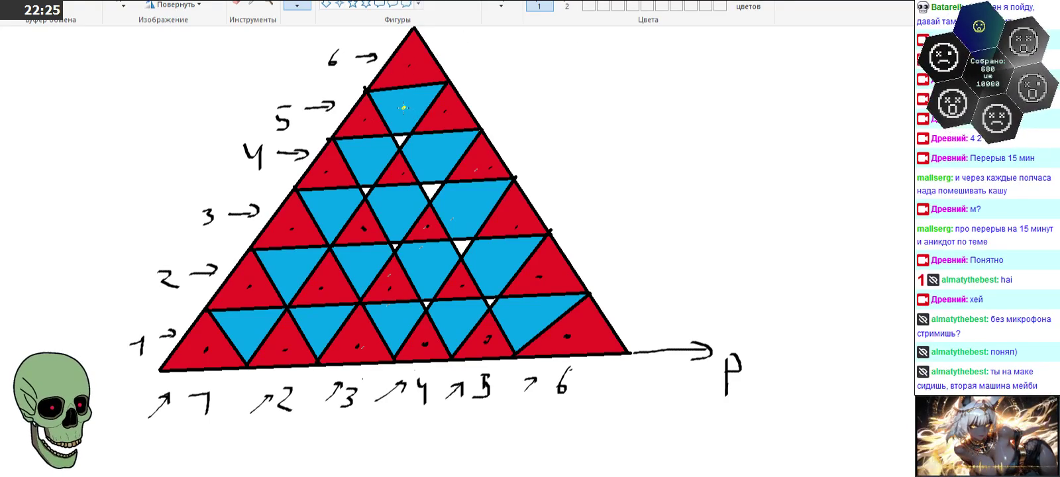
left_click(368, 156)
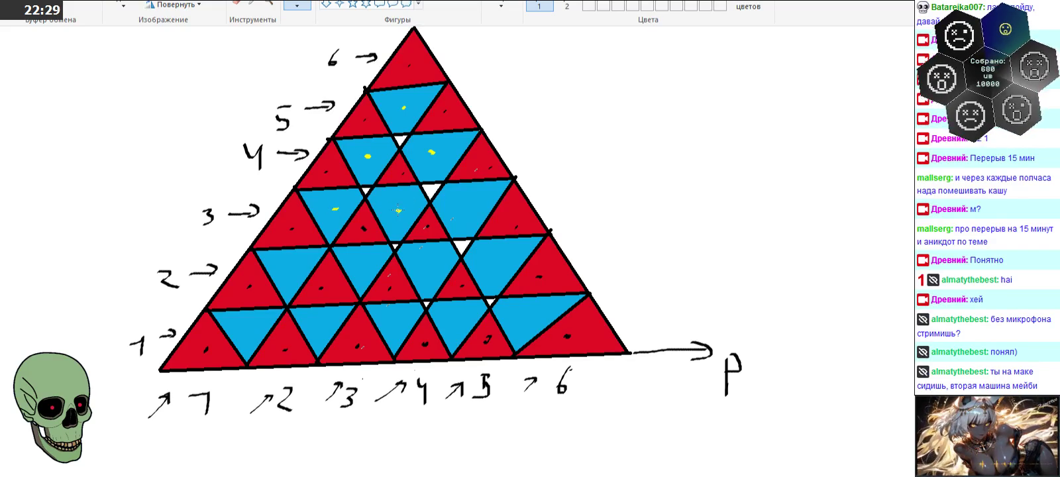
left_click(466, 206)
left_click(491, 263)
left_click(431, 263)
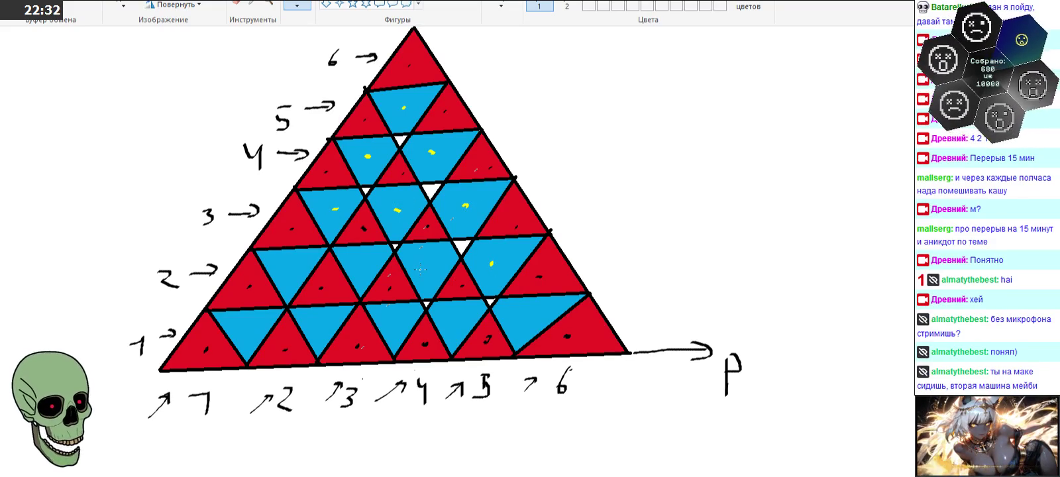
left_click(363, 264)
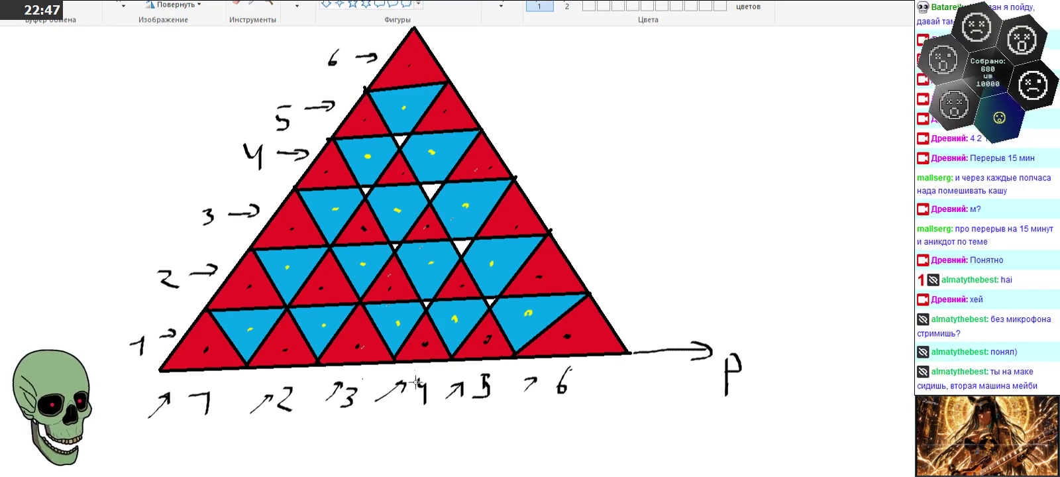
mouse_move(331, 339)
left_mouse_down()
mouse_move(376, 339)
mouse_move(357, 361)
mouse_move(378, 338)
left_mouse_up()
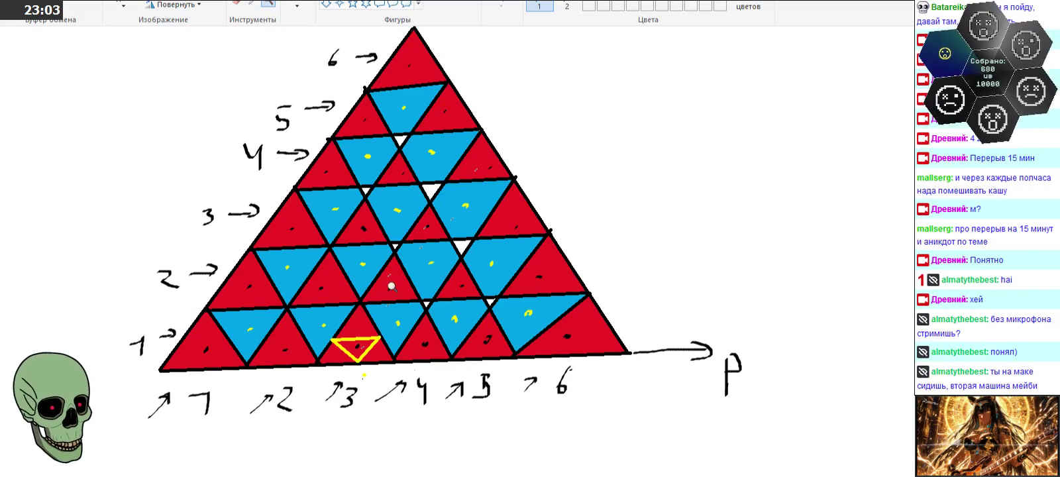
- Zoom in on the yellow-outlined cell and add orange brush marks inside it
left_click(383, 337)
left_click(466, 261)
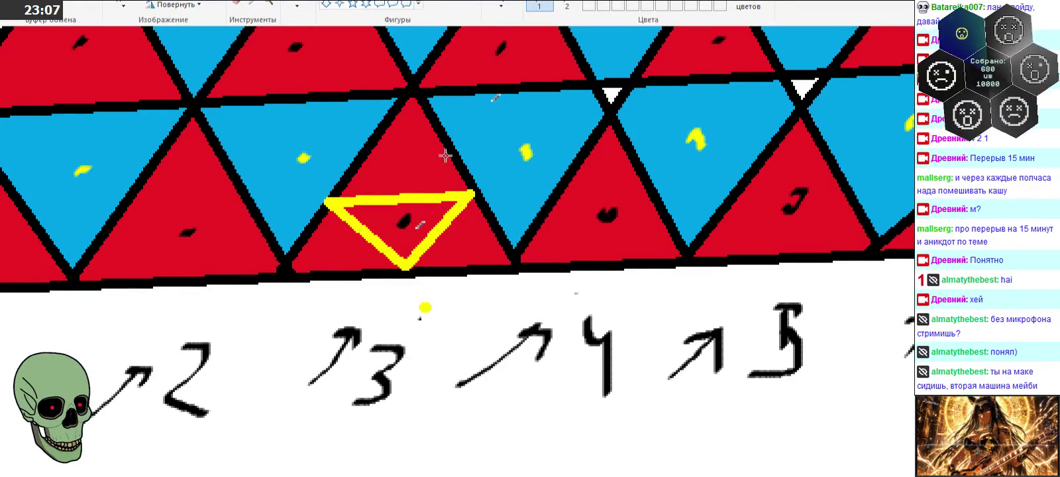
left_click(297, 4)
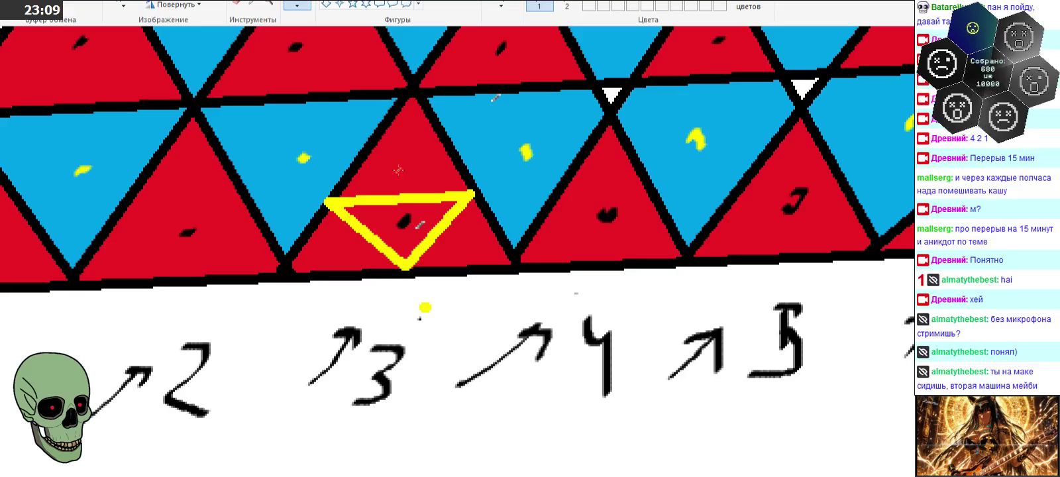
left_click_drag(408, 167, 399, 167)
left_click_drag(462, 239, 457, 248)
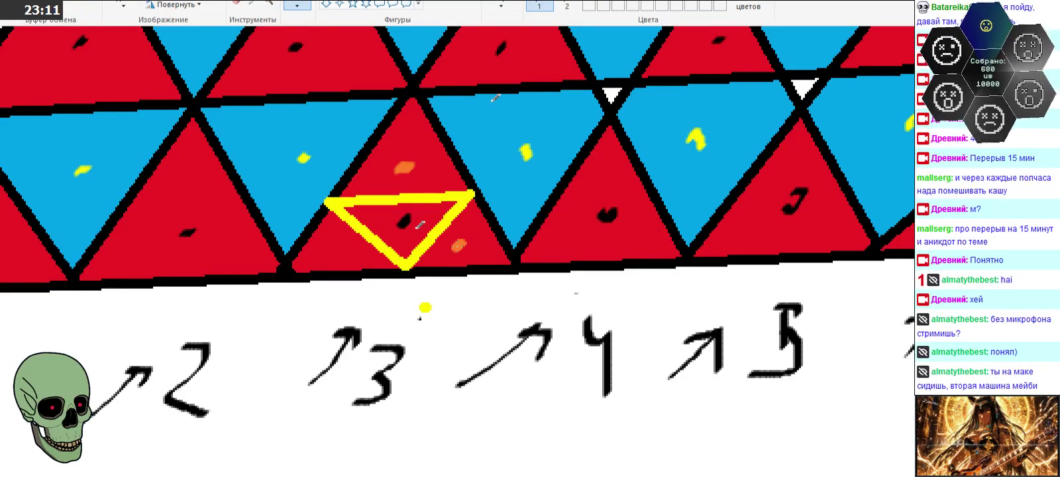
- Below the triangle, handwrite the first part of the orange note, '+3т на тр-ик'
scroll(344, 251, "down", 3)
scroll(332, 265, "down", 3)
mouse_move(315, 272)
left_mouse_down()
mouse_move(334, 286)
mouse_move(363, 272)
mouse_move(340, 297)
left_mouse_up()
mouse_move(391, 265)
left_mouse_down()
mouse_move(393, 282)
mouse_move(403, 264)
mouse_move(455, 290)
left_mouse_up()
mouse_move(458, 275)
left_mouse_down()
mouse_move(477, 271)
mouse_move(478, 291)
mouse_move(521, 277)
left_mouse_up()
mouse_move(329, 335)
left_mouse_down()
mouse_move(330, 349)
mouse_move(363, 334)
mouse_move(375, 363)
left_mouse_up()
left_click_drag(376, 330, 391, 339)
mouse_move(399, 336)
left_mouse_down()
mouse_move(454, 335)
mouse_move(465, 351)
left_mouse_up()
mouse_move(481, 327)
left_mouse_down()
mouse_move(469, 339)
mouse_move(488, 351)
left_mouse_up()
- Finish the note with '(среди уже есть)', closing the bracket
scroll(488, 352, "down", 3)
left_click_drag(312, 289, 302, 340)
mouse_move(356, 297)
left_mouse_down()
mouse_move(351, 328)
mouse_move(364, 351)
mouse_move(371, 326)
left_mouse_up()
mouse_move(418, 301)
left_mouse_down()
mouse_move(401, 323)
mouse_move(445, 321)
mouse_move(434, 315)
left_mouse_up()
mouse_move(440, 310)
left_mouse_down()
mouse_move(424, 355)
mouse_move(464, 330)
left_mouse_up()
left_click_drag(469, 301, 482, 325)
mouse_move(520, 302)
left_mouse_down()
mouse_move(538, 310)
mouse_move(524, 348)
left_mouse_up()
mouse_move(559, 303)
left_mouse_down()
mouse_move(570, 324)
mouse_move(596, 322)
left_mouse_up()
left_click_drag(593, 299, 629, 316)
mouse_move(623, 312)
left_mouse_down()
mouse_move(704, 273)
mouse_move(713, 302)
left_mouse_up()
mouse_move(753, 278)
left_mouse_down()
mouse_move(756, 303)
mouse_move(782, 278)
left_mouse_up()
left_click_drag(790, 269, 803, 301)
left_click_drag(842, 254, 812, 325)
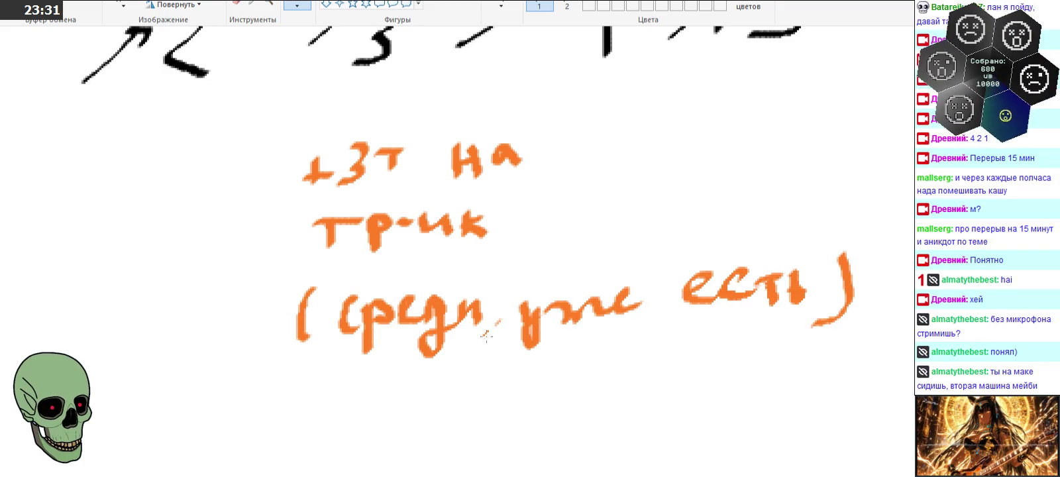
- Zoom out twice with the Magnifier, then zoom back in on the numbered triangle
left_click(268, 4)
right_click(270, 267)
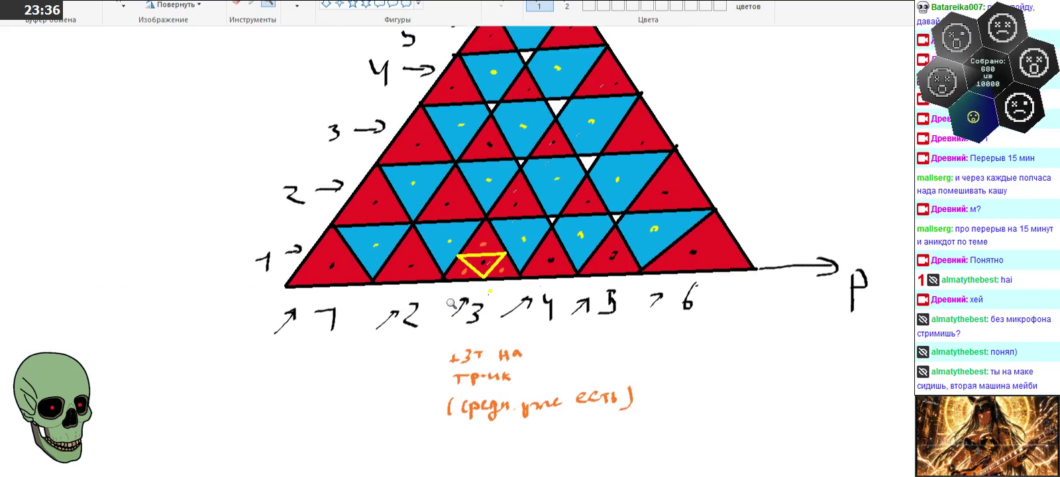
right_click(463, 301)
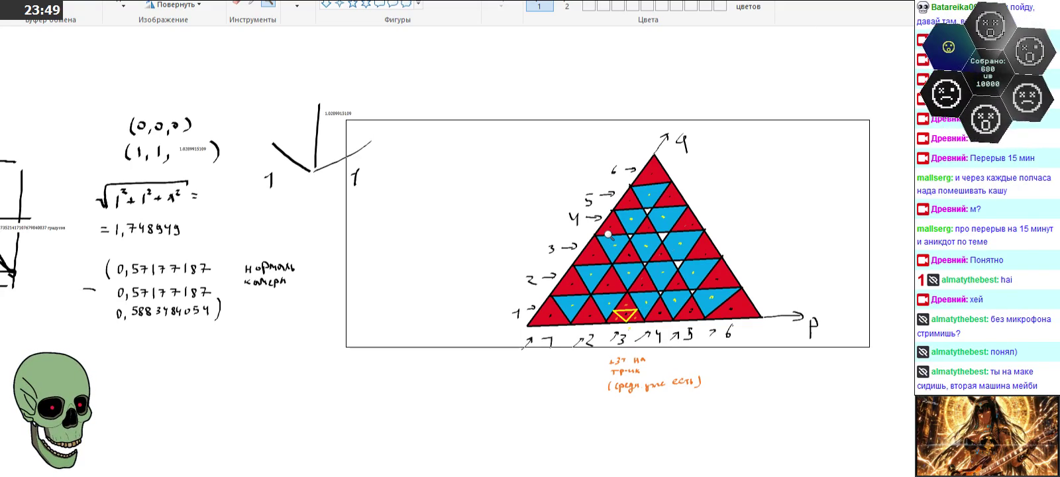
left_click(608, 234)
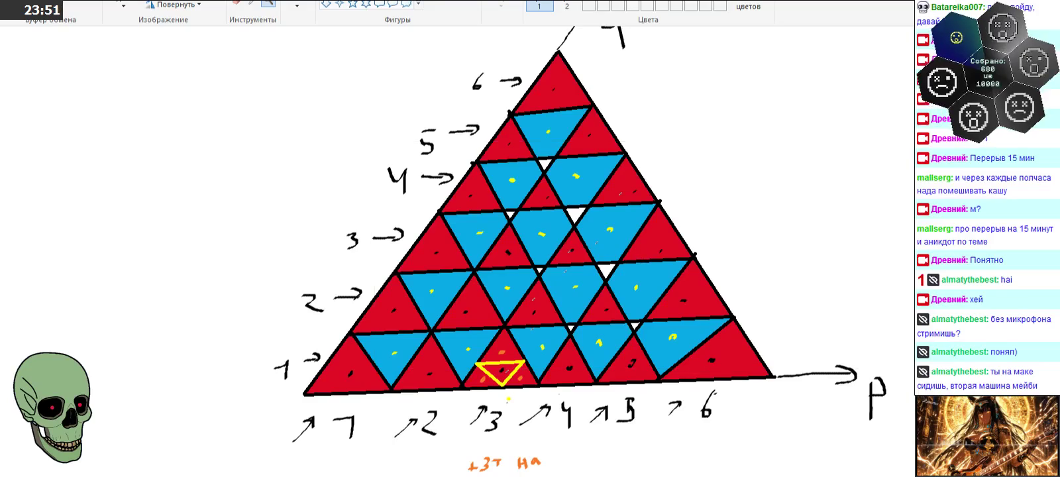